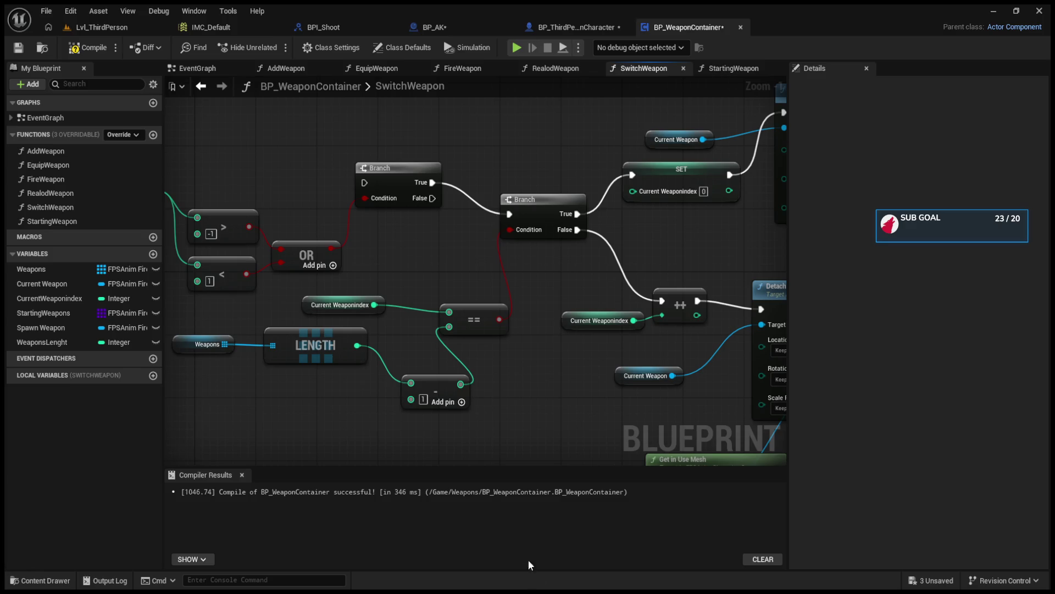
Rearrange the SwitchWeapon entry, OR and both Clear Current Firearm nodes, then bring up StartingWeapon.
key(Home)
mouse_move(276, 231)
mouse_down()
mouse_move(219, 207)
mouse_move(230, 238)
mouse_up()
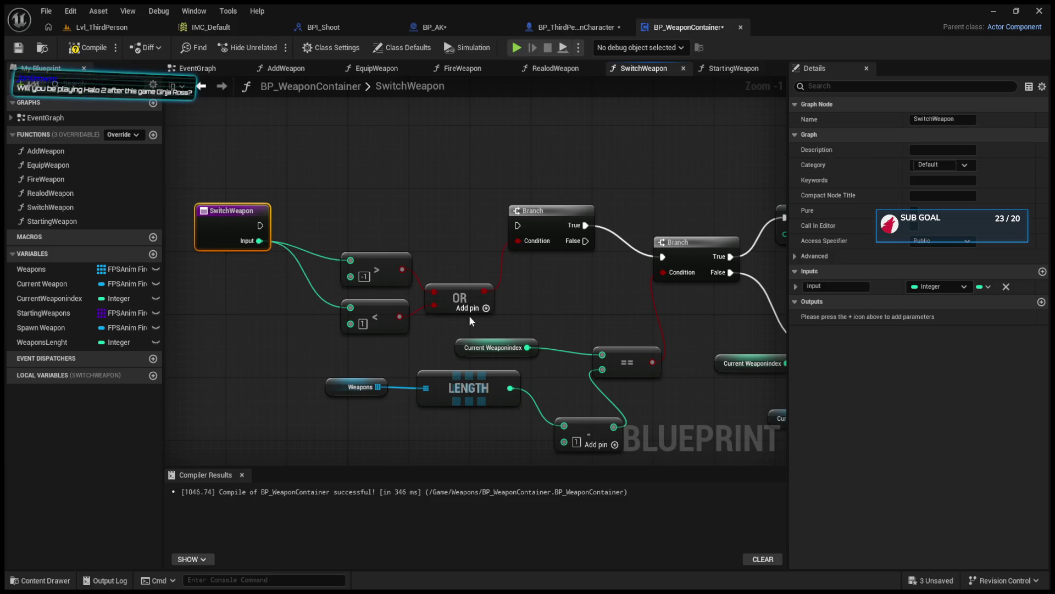
drag(454, 294, 453, 270)
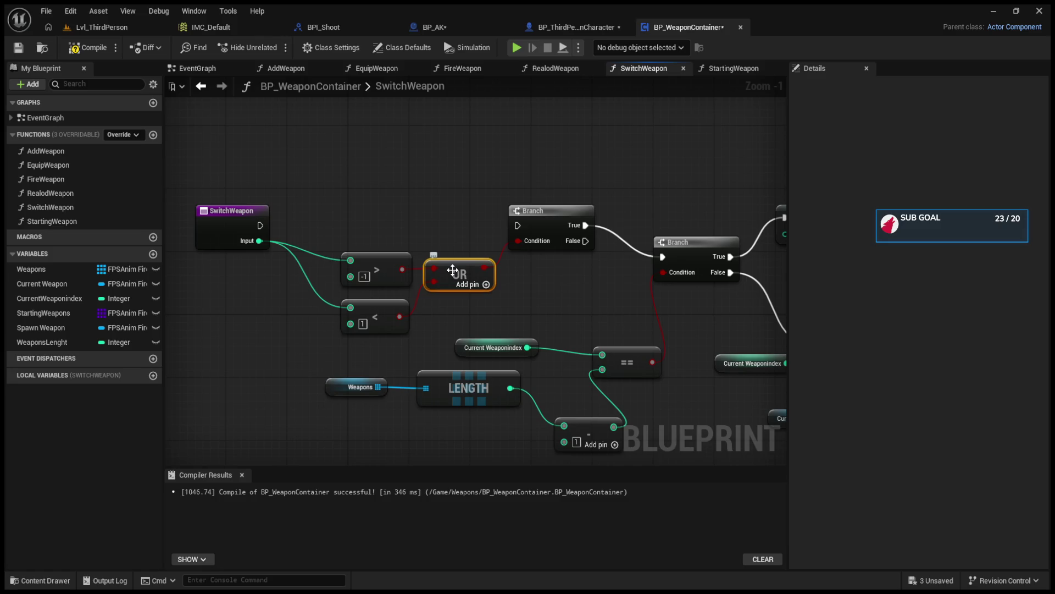
scroll(549, 241, down, 5)
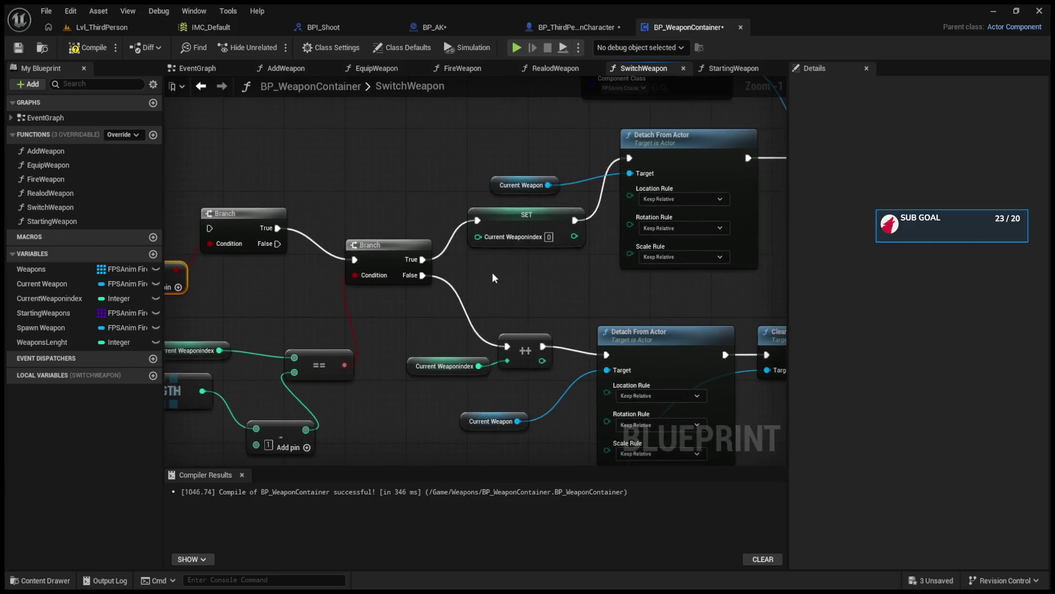
scroll(430, 292, up, 4)
scroll(430, 297, up, 1)
drag(443, 173, 412, 172)
drag(363, 378, 421, 373)
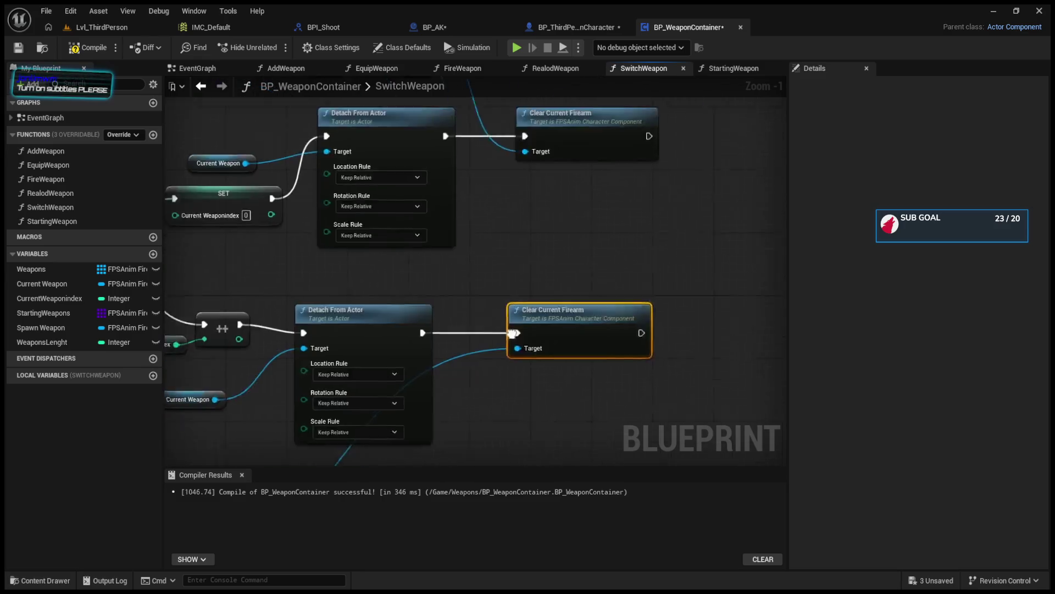
click(723, 69)
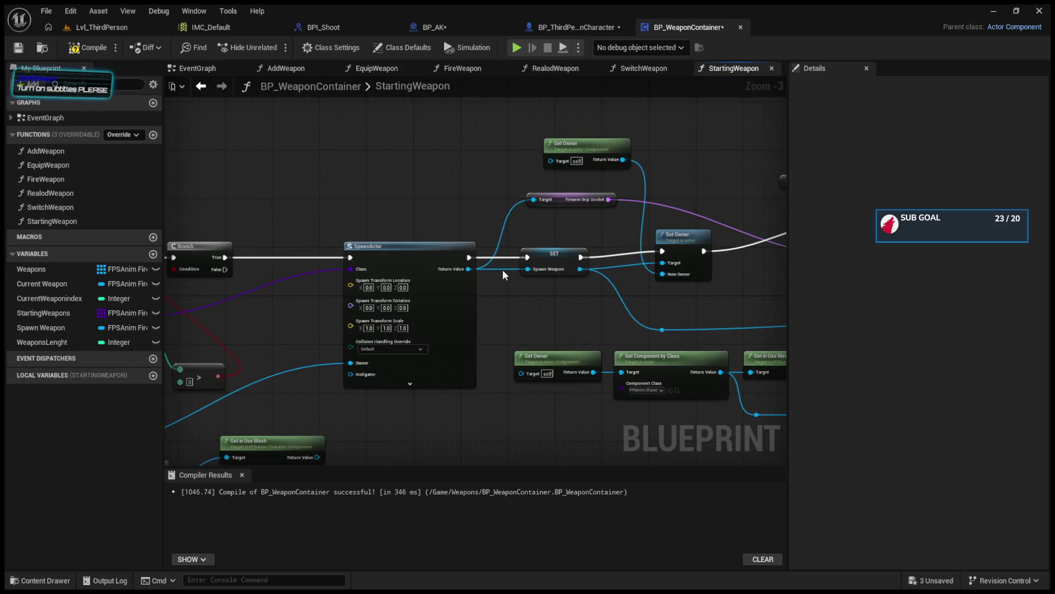
Reposition the Attach Actor To Component, Set Owner, Get Owner and Firearm Grip Socket nodes.
scroll(506, 268, down, 2)
drag(681, 203, 698, 215)
drag(480, 239, 491, 254)
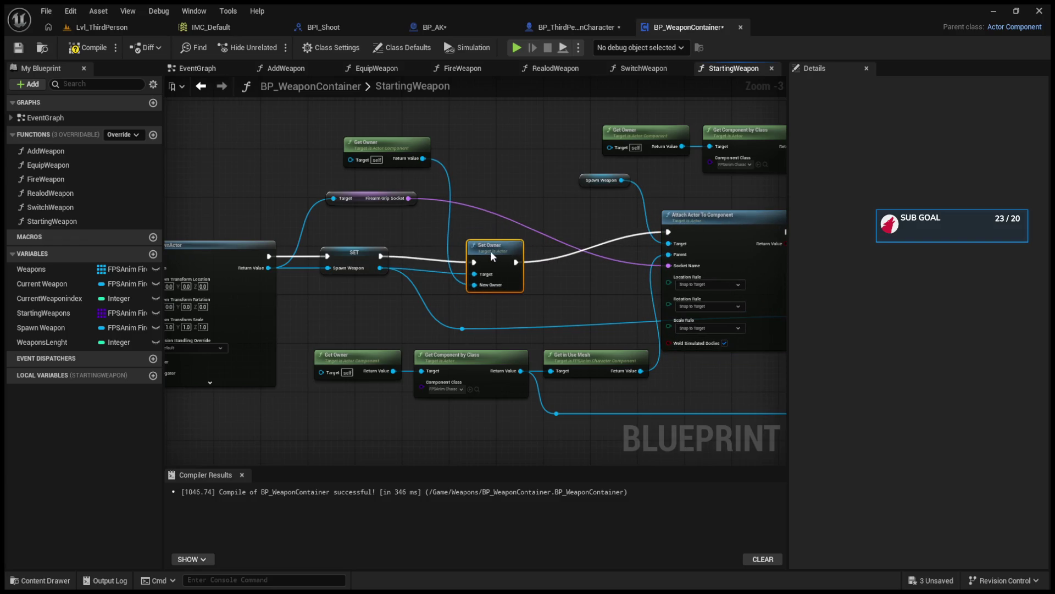
mouse_move(395, 334)
mouse_down()
mouse_move(578, 372)
mouse_move(489, 414)
mouse_move(554, 372)
mouse_up()
drag(573, 252, 589, 290)
mouse_move(209, 209)
mouse_down()
mouse_move(361, 324)
mouse_move(336, 314)
mouse_up()
drag(206, 299, 387, 299)
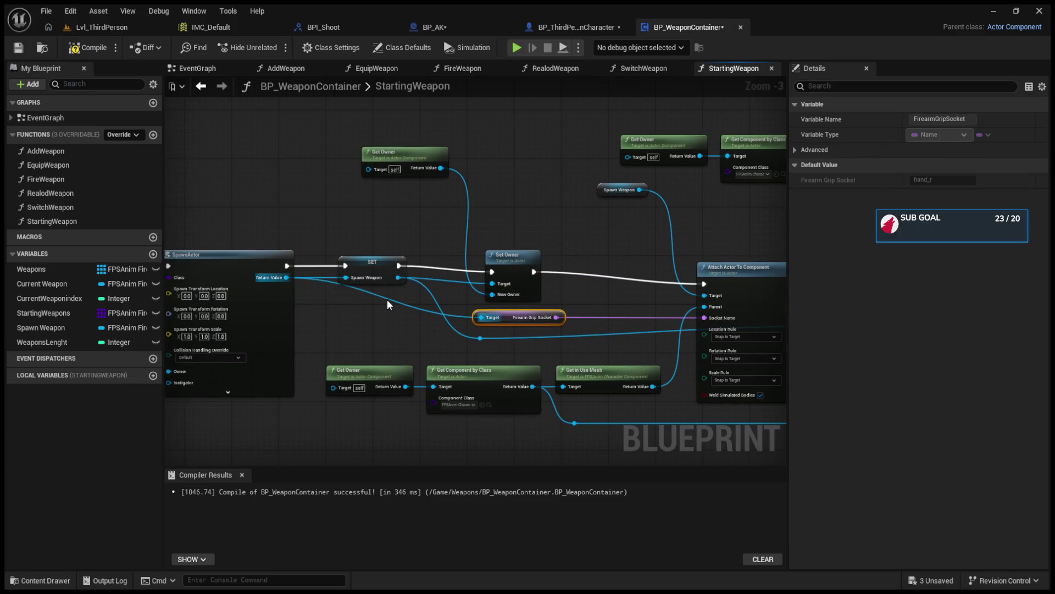
drag(521, 317, 615, 314)
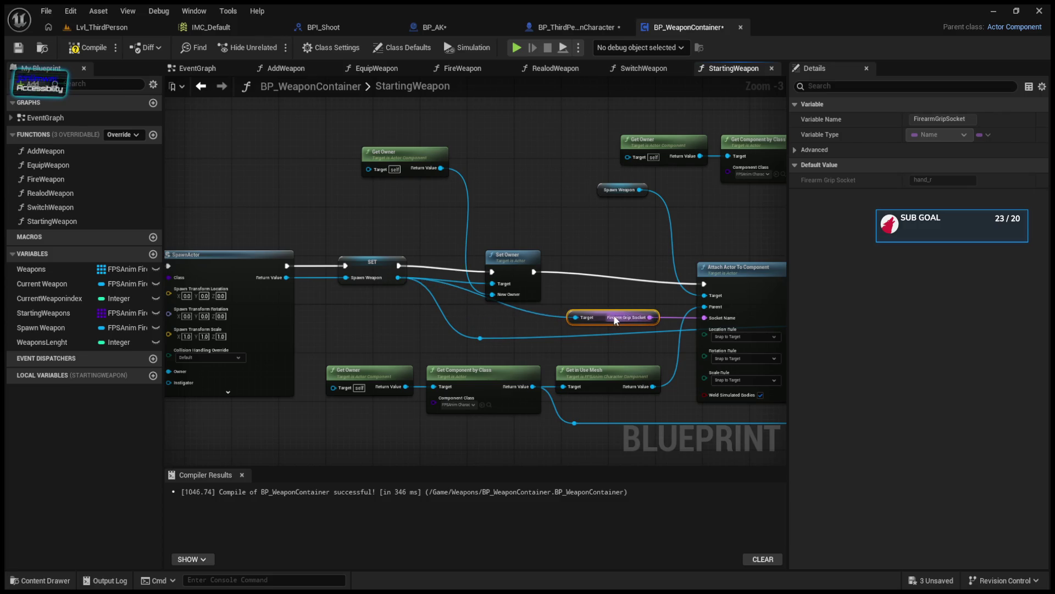
Add a Spawn Weapon getter to the StartingWeapon graph and compile the blueprint.
click(44, 331)
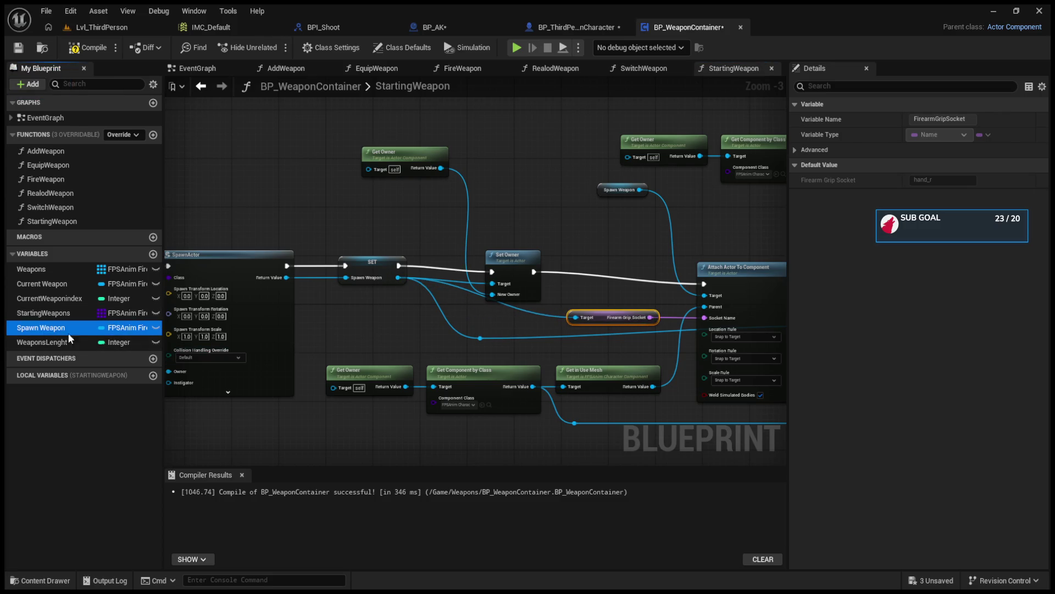
drag(563, 325, 519, 323)
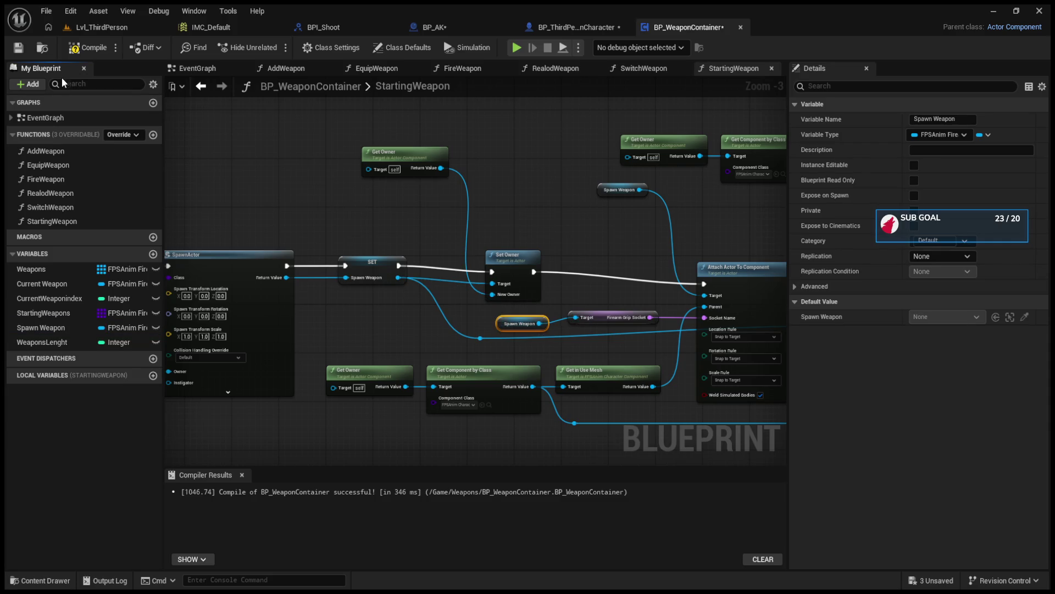
click(91, 58)
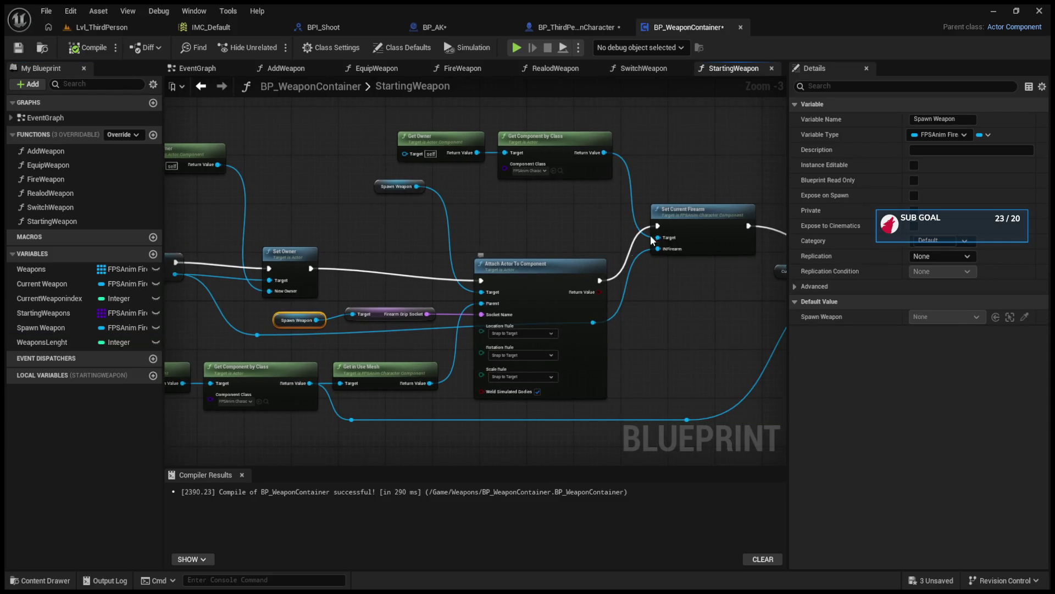
Move the Set Current Firearm, Set Character Component and Attach Actor To Component nodes into place.
click(704, 265)
mouse_move(696, 266)
mouse_down()
mouse_move(574, 260)
mouse_move(594, 336)
mouse_move(659, 299)
mouse_move(652, 293)
mouse_up()
mouse_move(669, 246)
mouse_down()
mouse_move(658, 260)
mouse_move(618, 255)
mouse_up()
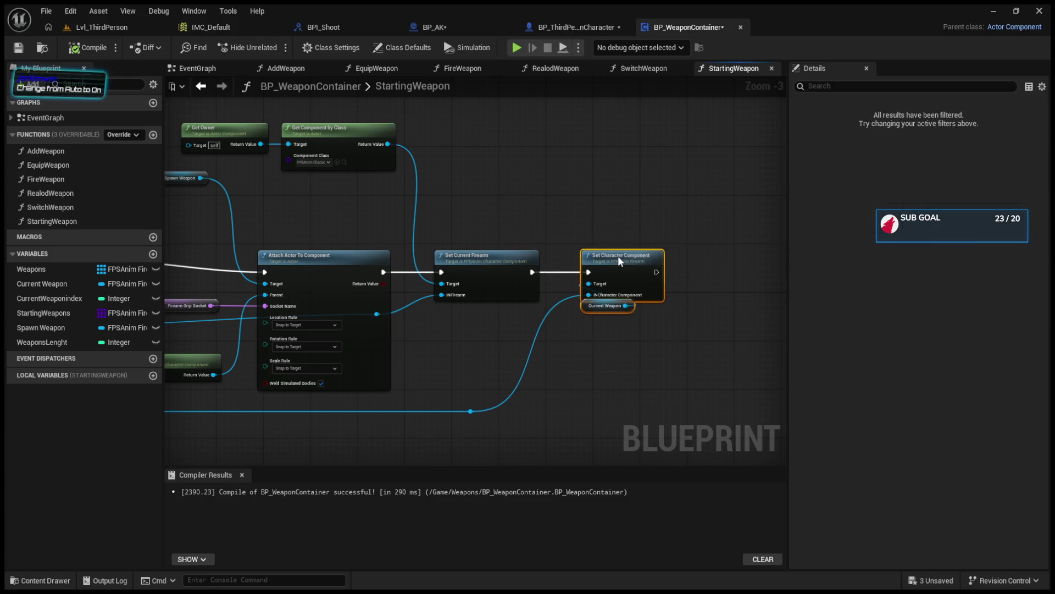
drag(406, 329, 587, 329)
mouse_move(319, 322)
mouse_down()
mouse_move(548, 324)
mouse_move(282, 321)
mouse_up()
mouse_move(587, 265)
mouse_down()
mouse_move(598, 266)
mouse_move(569, 298)
mouse_move(519, 291)
mouse_move(586, 332)
mouse_up()
click(52, 284)
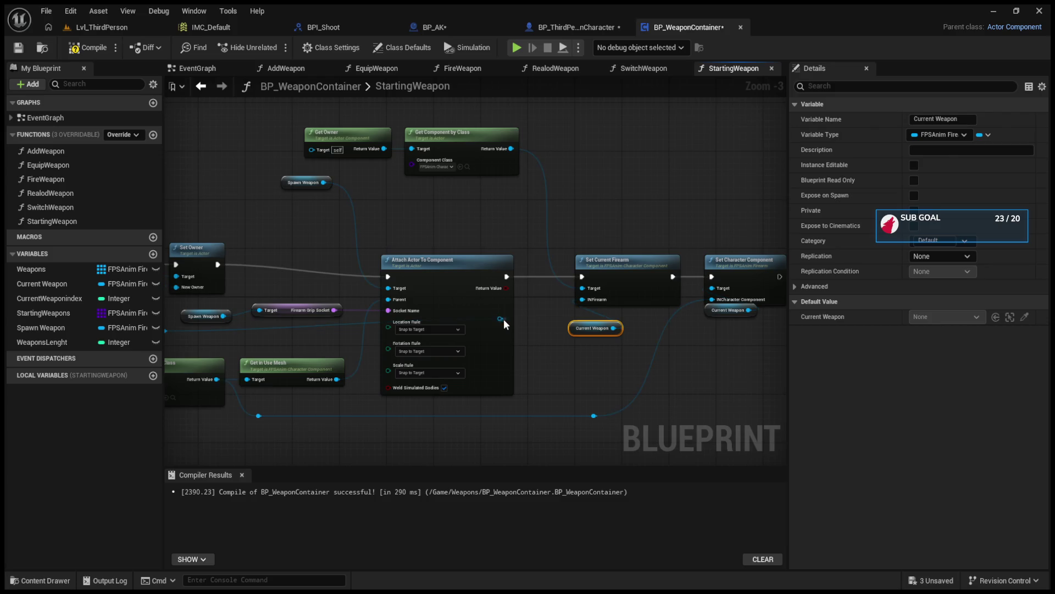
drag(504, 314, 455, 281)
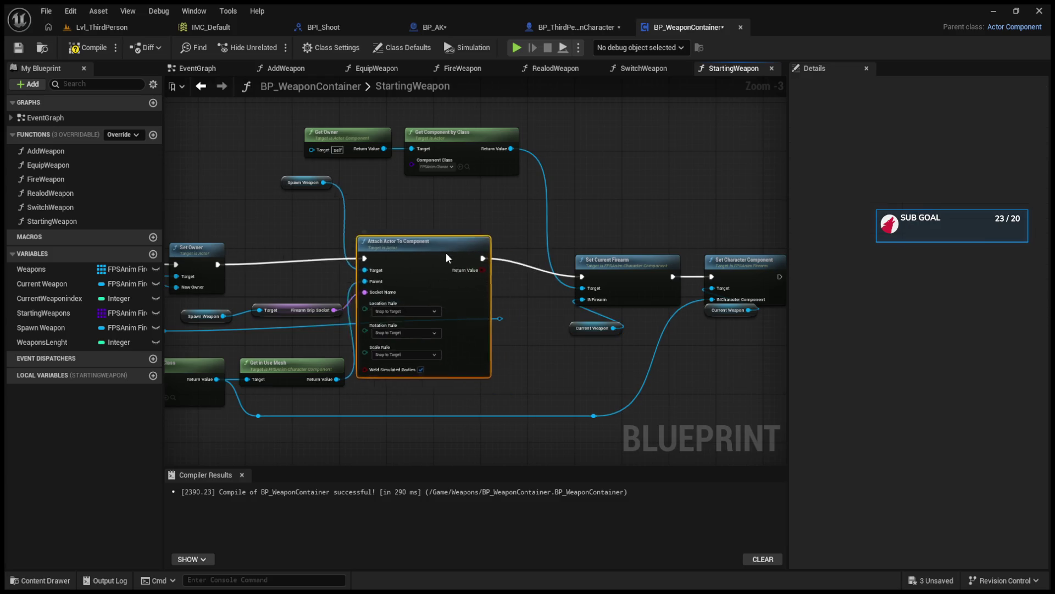
mouse_move(409, 239)
mouse_down()
mouse_move(454, 269)
mouse_move(454, 255)
mouse_up()
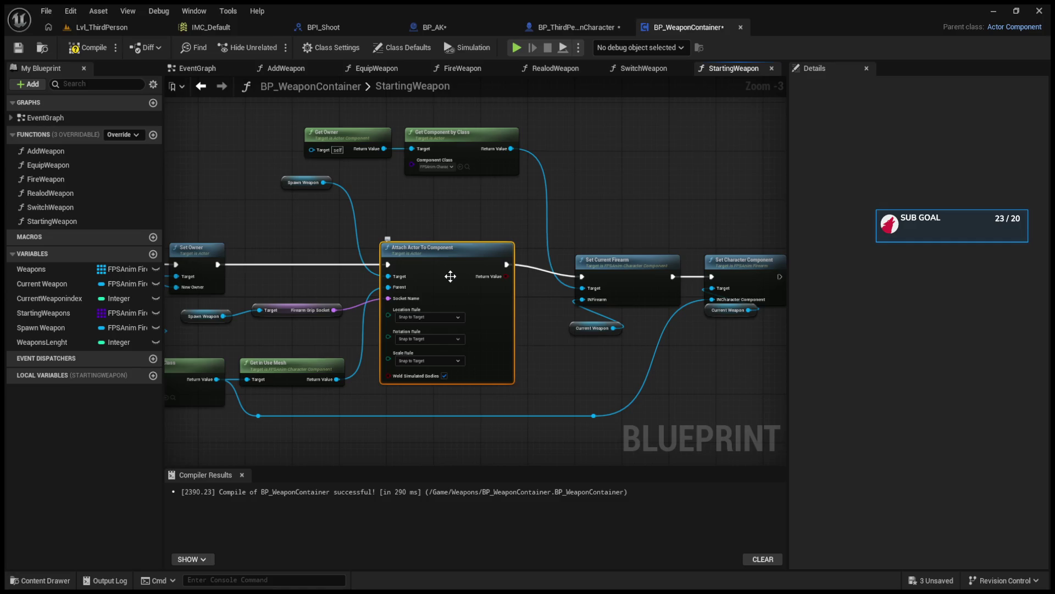
Save all modified assets and delete the dangling Spawn Weapon reroute.
click(46, 11)
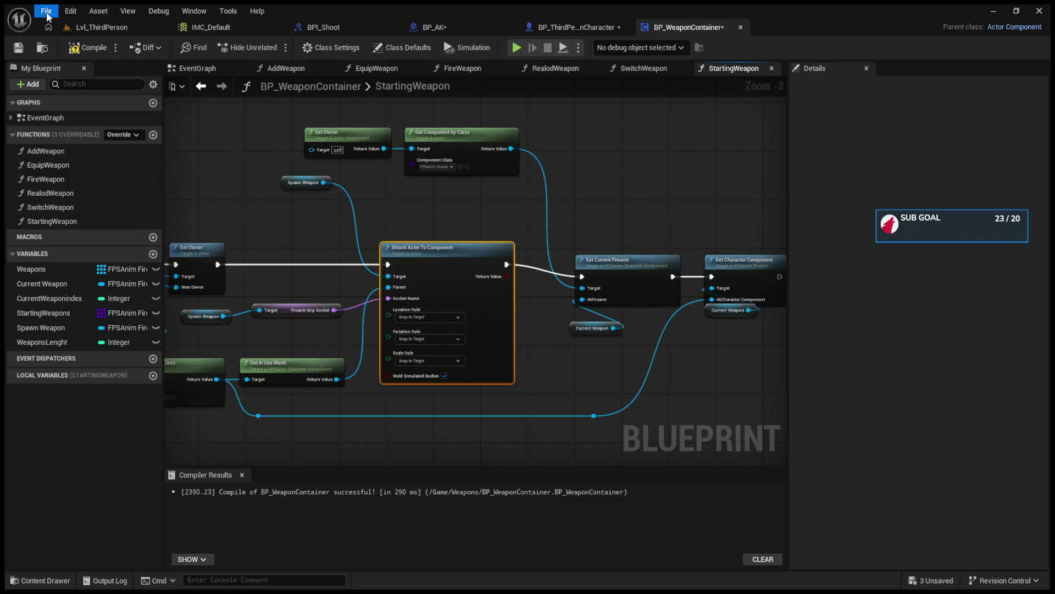
click(108, 98)
mouse_move(303, 221)
mouse_down()
mouse_move(414, 236)
mouse_move(485, 223)
mouse_up()
drag(457, 265, 516, 290)
click(527, 318)
key(Delete)
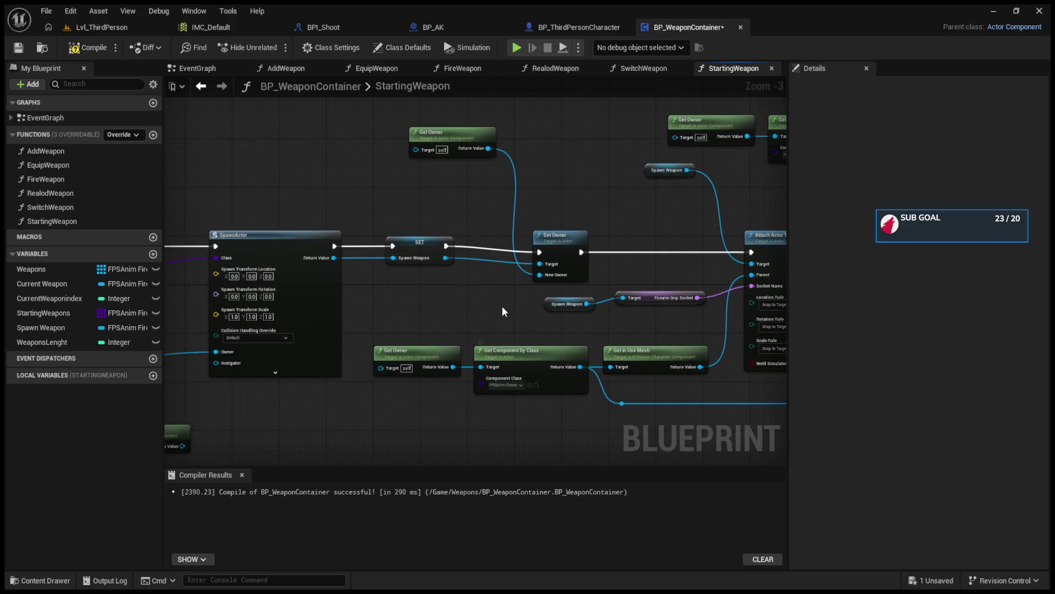
Straighten the Set Owner wire and shift Set Current Firearm, Current Weapon and Set Character Component up-left.
drag(556, 238, 556, 232)
drag(620, 237, 420, 242)
click(587, 239)
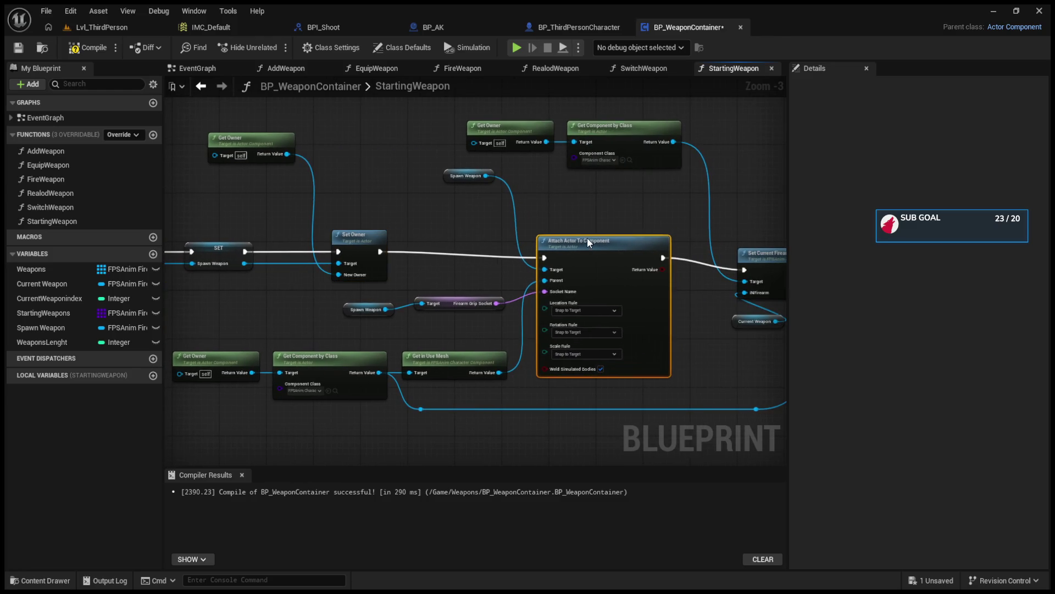
drag(588, 233, 350, 235)
drag(493, 238, 541, 327)
drag(544, 268, 527, 250)
click(664, 272)
drag(664, 271, 658, 255)
scroll(618, 312, down, 5)
scroll(381, 310, up, 5)
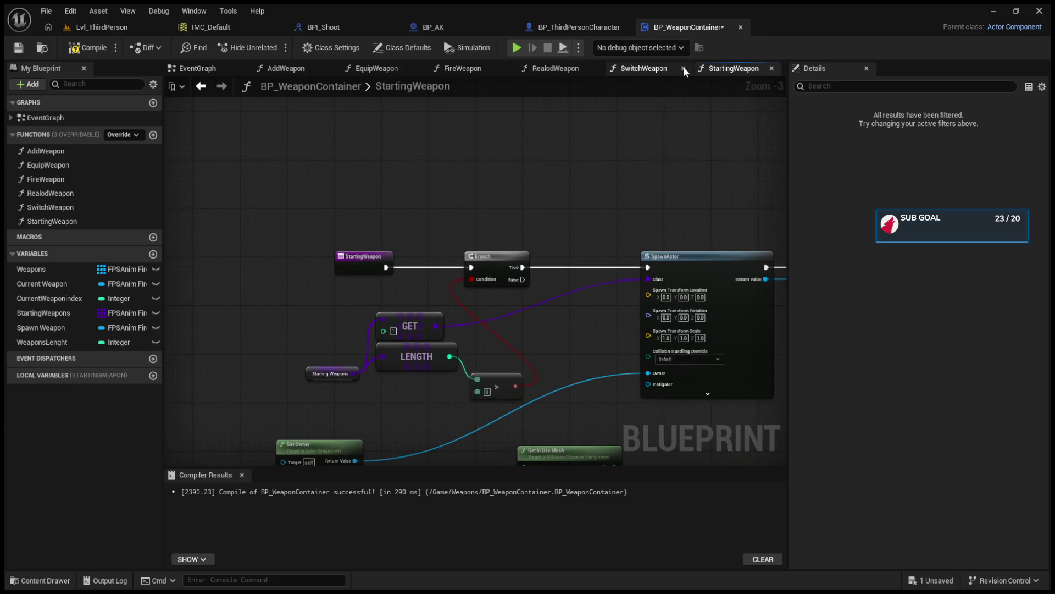
Group the greater-than, less-than and OR nodes together in SwitchWeapon.
click(686, 68)
scroll(485, 282, down, 5)
scroll(426, 285, up, 5)
drag(346, 298, 569, 297)
click(428, 212)
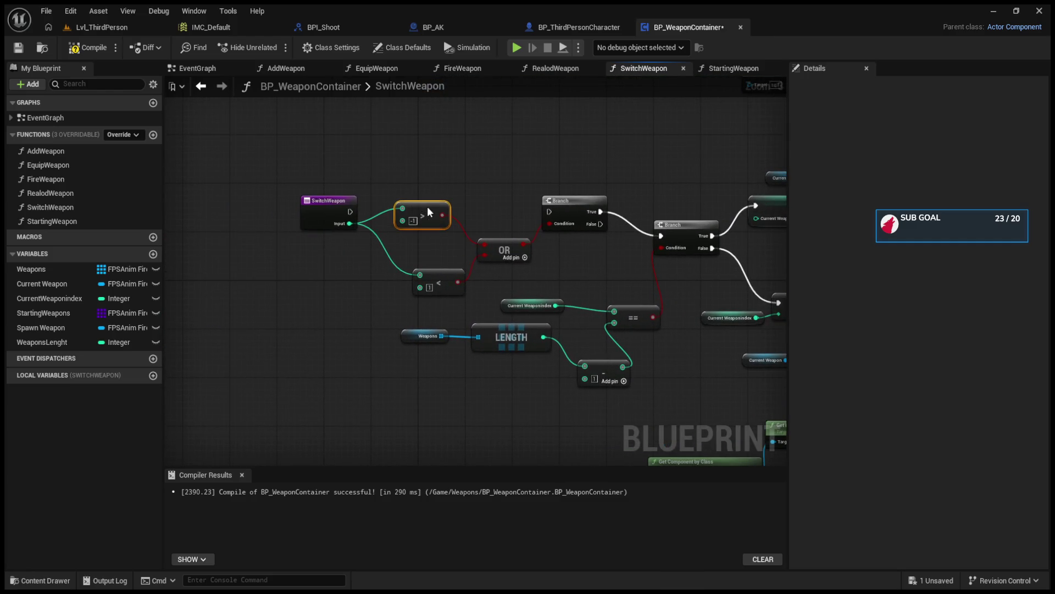
drag(433, 274, 418, 249)
drag(492, 249, 486, 231)
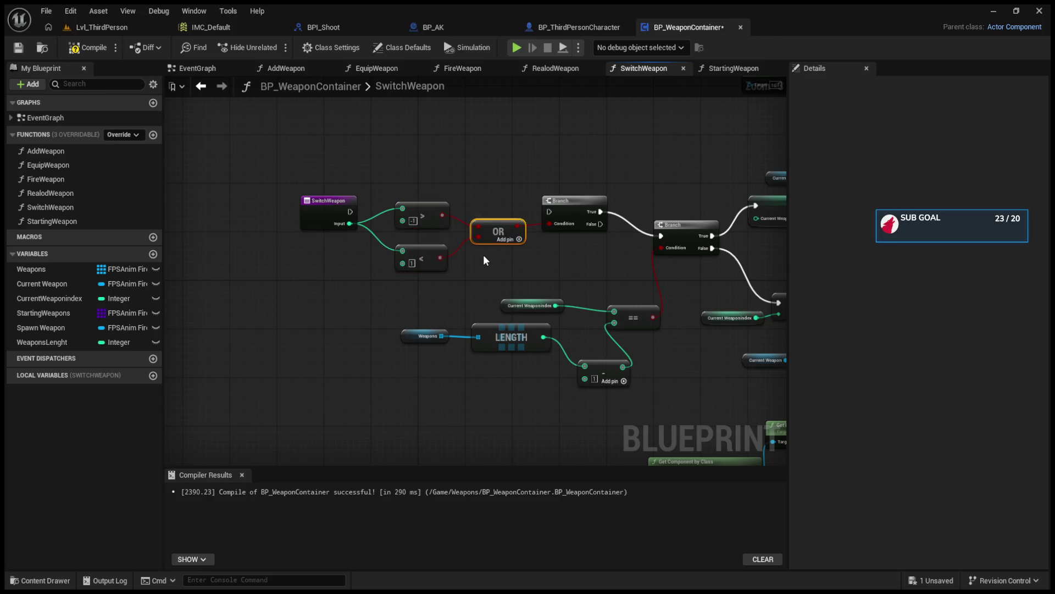
Check BP_ThirdPersonCharacter's Attach Weapon Func graph for reference.
click(558, 26)
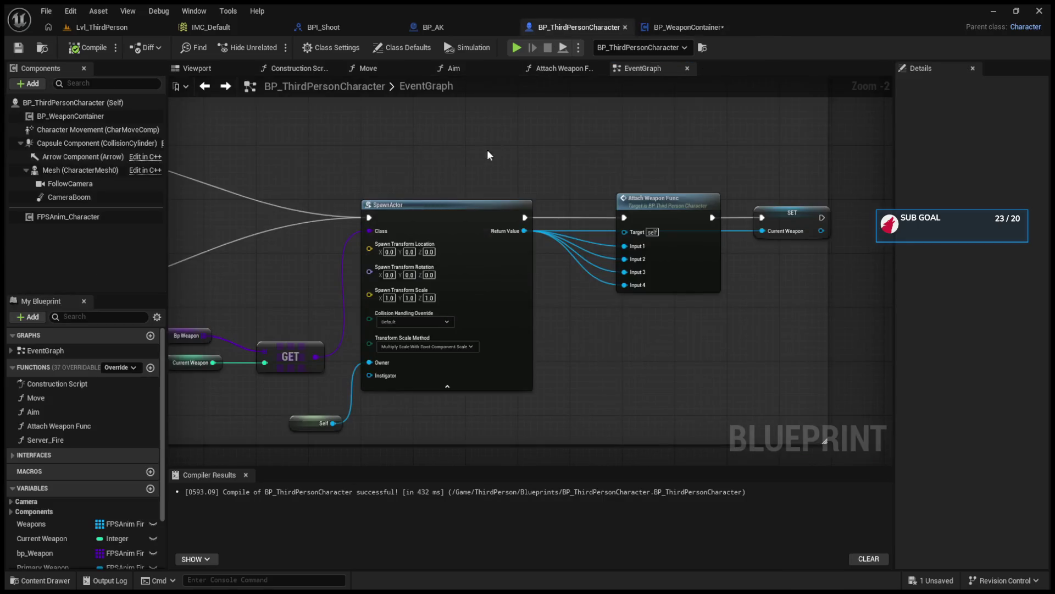
double_click(634, 206)
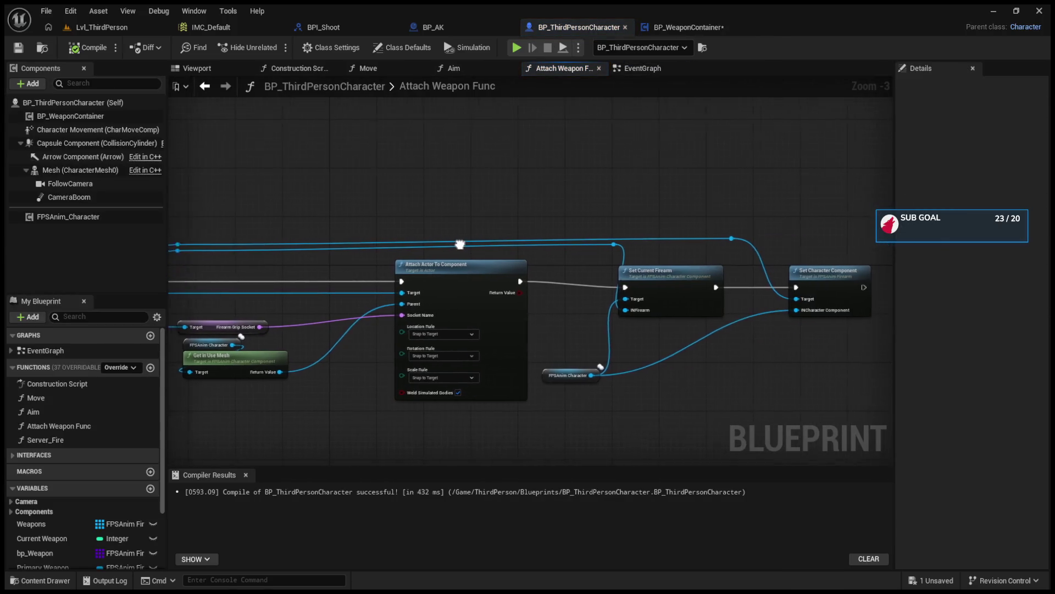
click(688, 25)
Close the RealodWeapon, FireWeapon, EquipWeapon and AddWeapon tabs, leaving StartingWeapon showing.
click(724, 68)
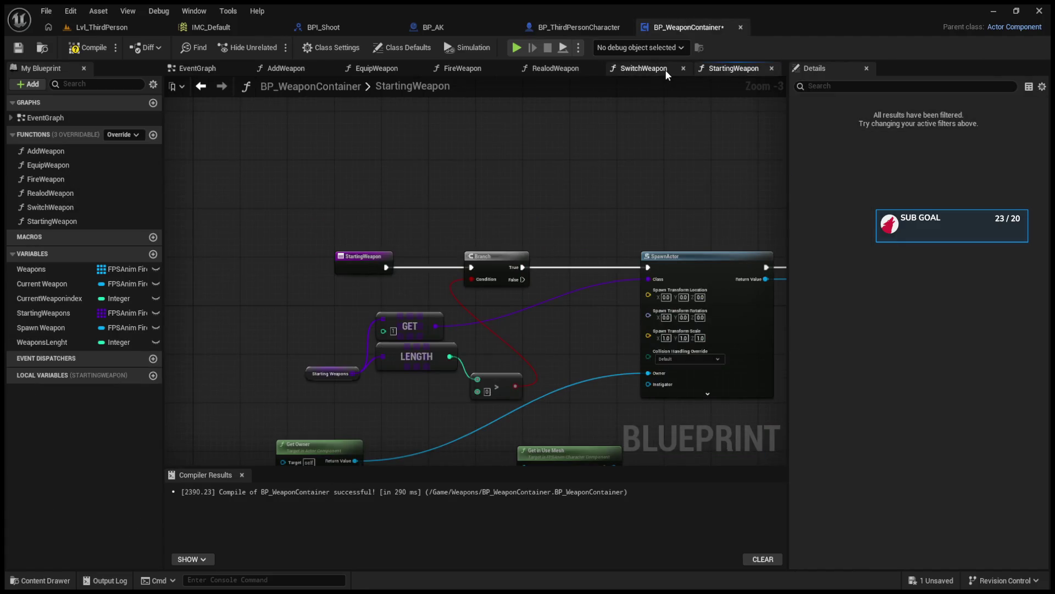
click(665, 70)
click(595, 68)
click(472, 70)
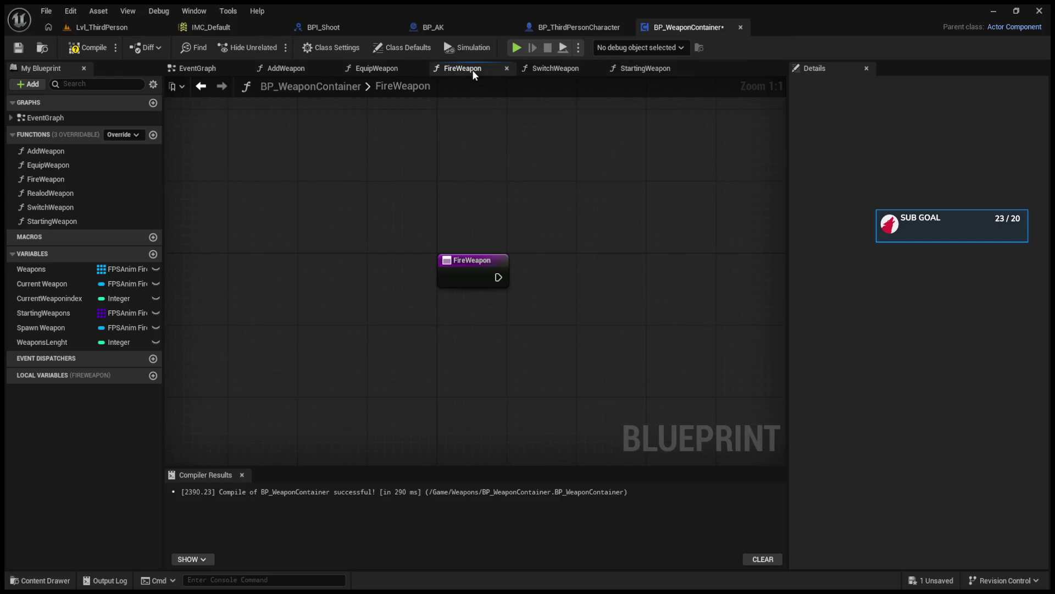
click(506, 68)
click(412, 69)
click(419, 68)
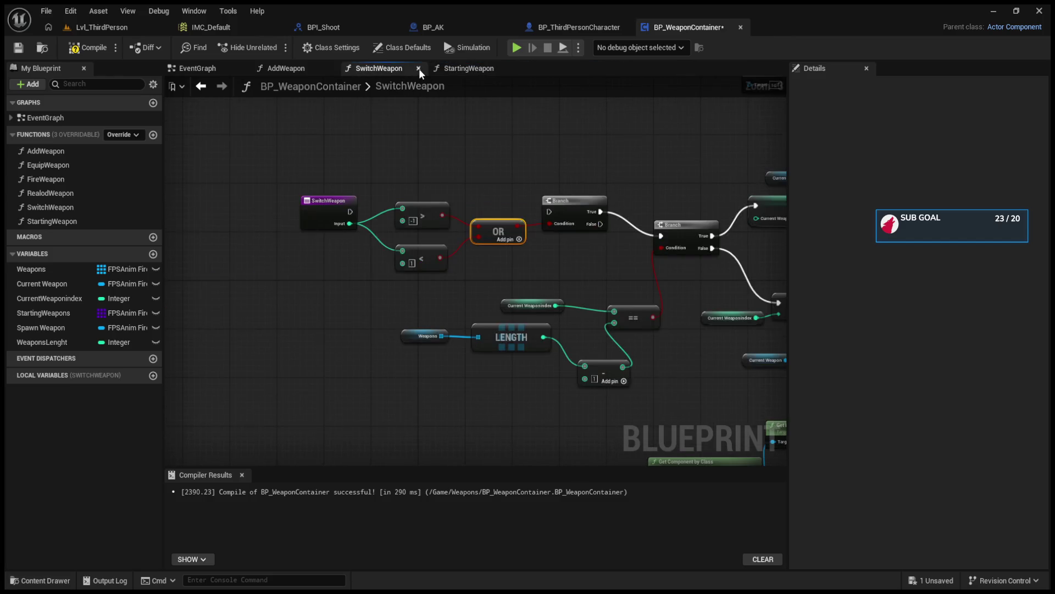
click(298, 68)
click(330, 68)
click(245, 69)
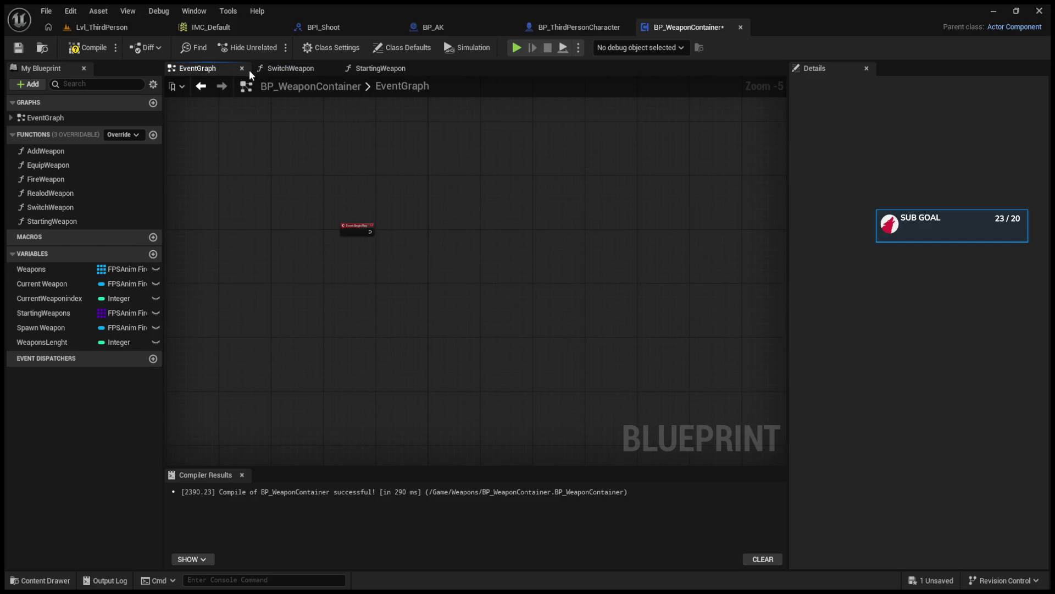
click(279, 68)
click(381, 68)
drag(608, 236, 503, 219)
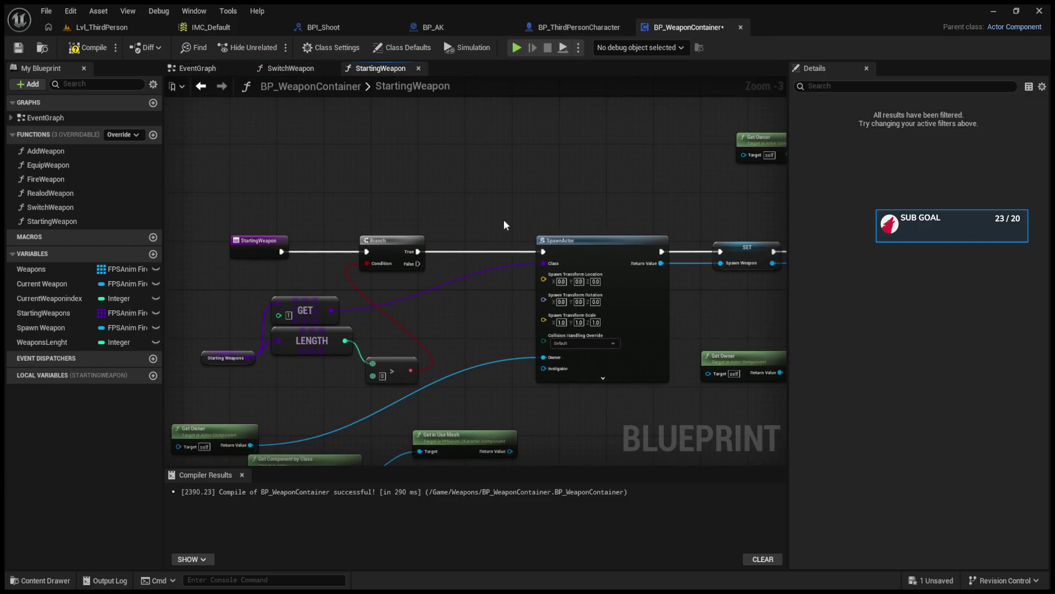
Connect the SwitchWeapon entry to the first Branch and lower the comparison nodes, aligning both Branches.
click(297, 69)
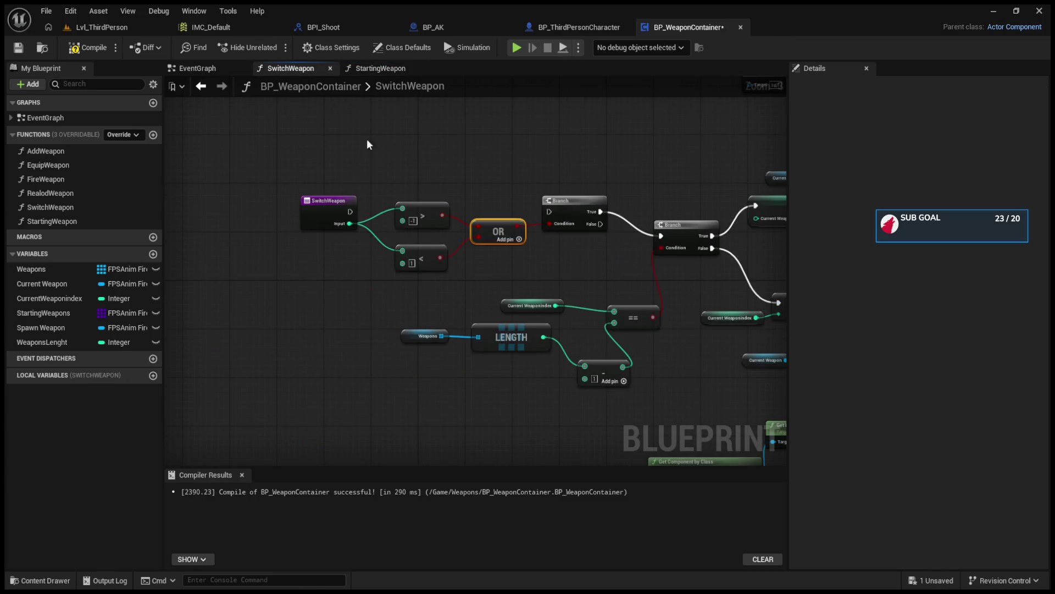
drag(351, 211, 550, 211)
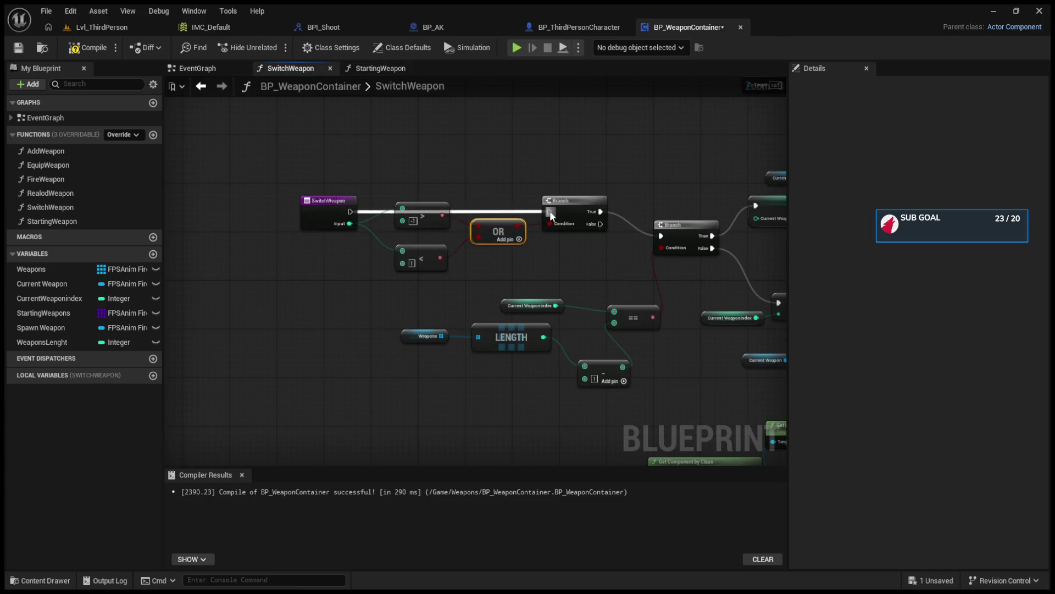
mouse_move(387, 170)
mouse_down()
mouse_move(493, 230)
mouse_move(500, 267)
mouse_up()
click(503, 235)
drag(569, 206, 563, 208)
click(489, 229)
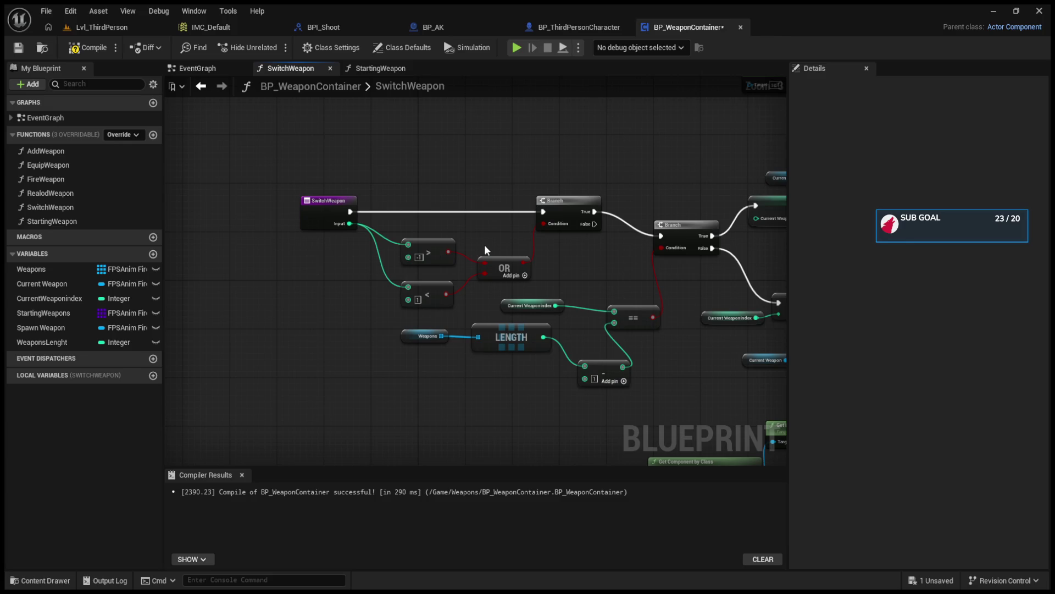
drag(696, 220, 680, 203)
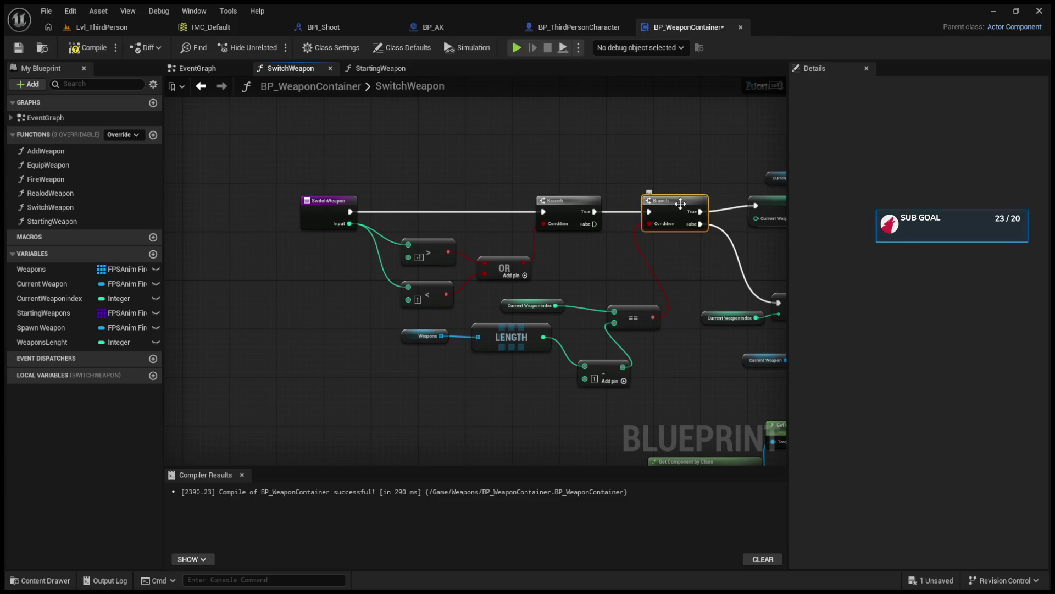
click(407, 335)
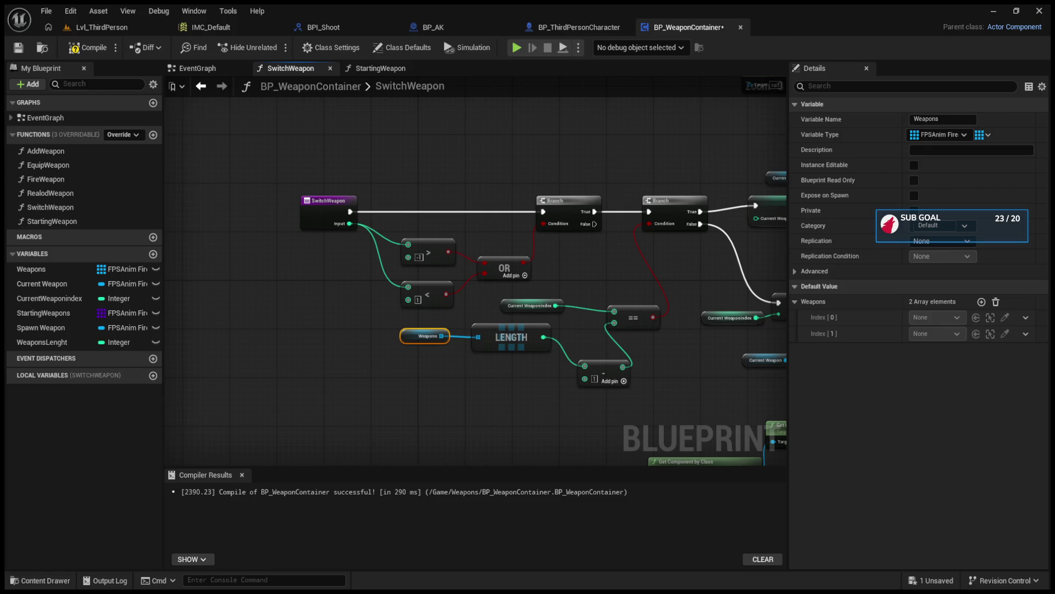
Move the Weapons, LENGTH and minus nodes lower in the SwitchWeapon graph.
scroll(478, 401, up, 1)
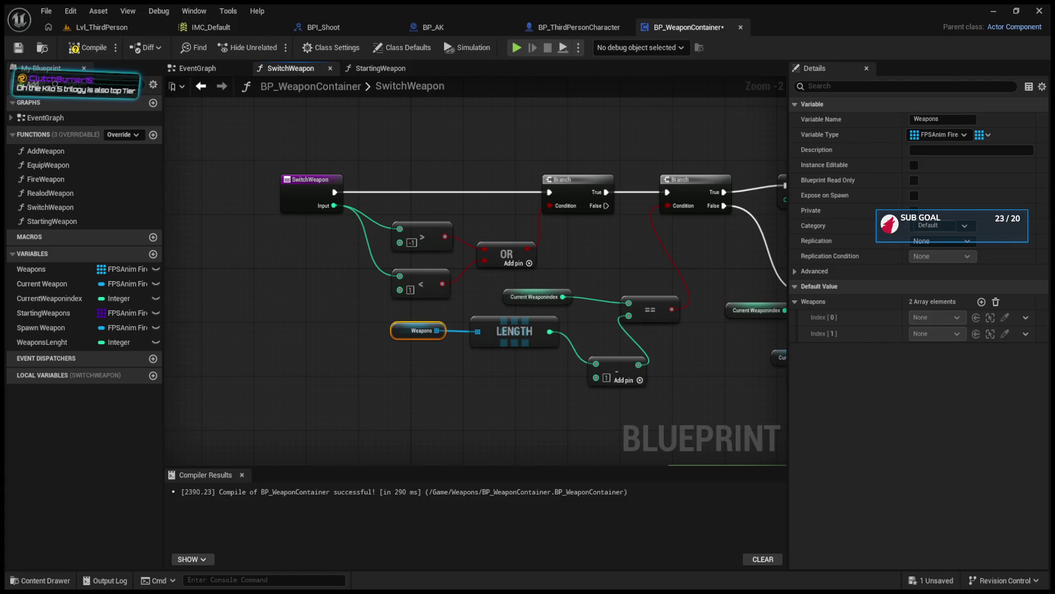
drag(368, 340, 583, 401)
drag(523, 363, 517, 397)
click(607, 401)
drag(607, 401, 425, 392)
mouse_move(347, 315)
mouse_down()
mouse_move(421, 307)
mouse_move(400, 308)
mouse_move(387, 335)
mouse_up()
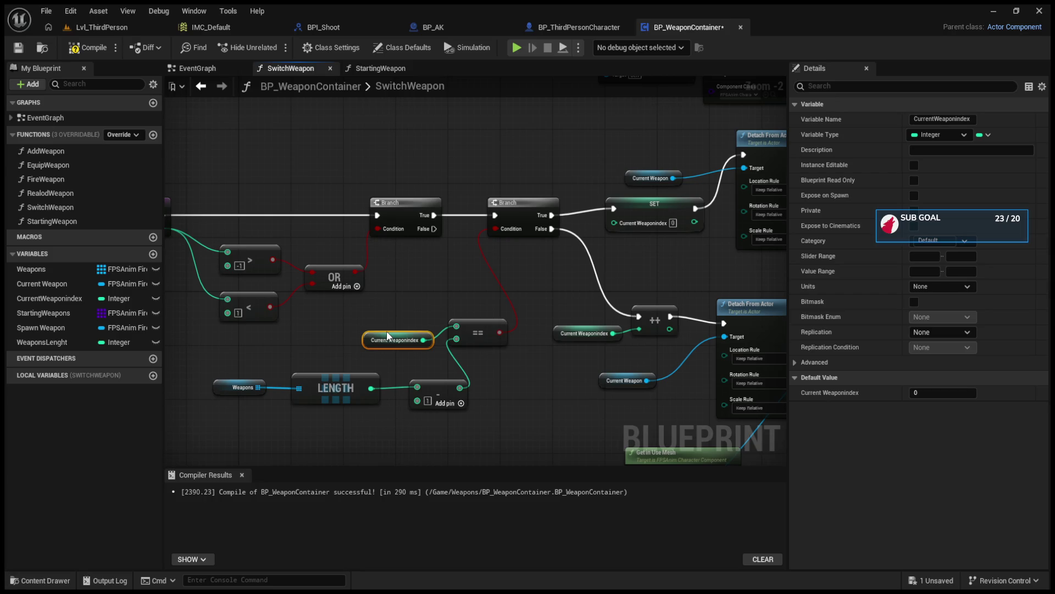
mouse_move(387, 331)
mouse_down()
mouse_move(368, 336)
mouse_move(373, 303)
mouse_up()
click(527, 310)
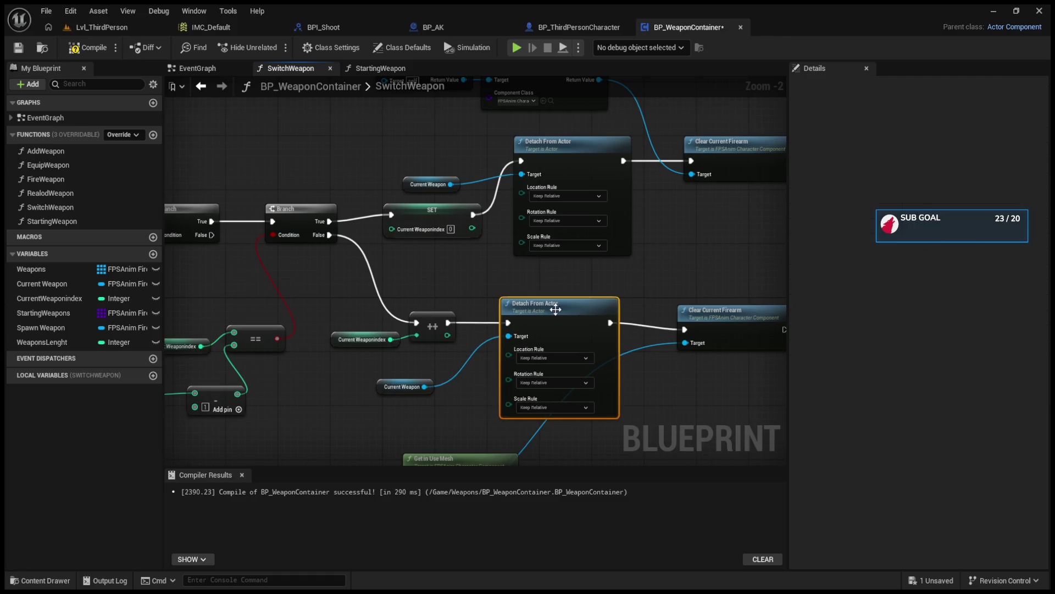
mouse_move(561, 309)
mouse_down()
mouse_move(438, 314)
mouse_move(483, 323)
mouse_up()
drag(325, 358, 571, 421)
drag(212, 218, 283, 233)
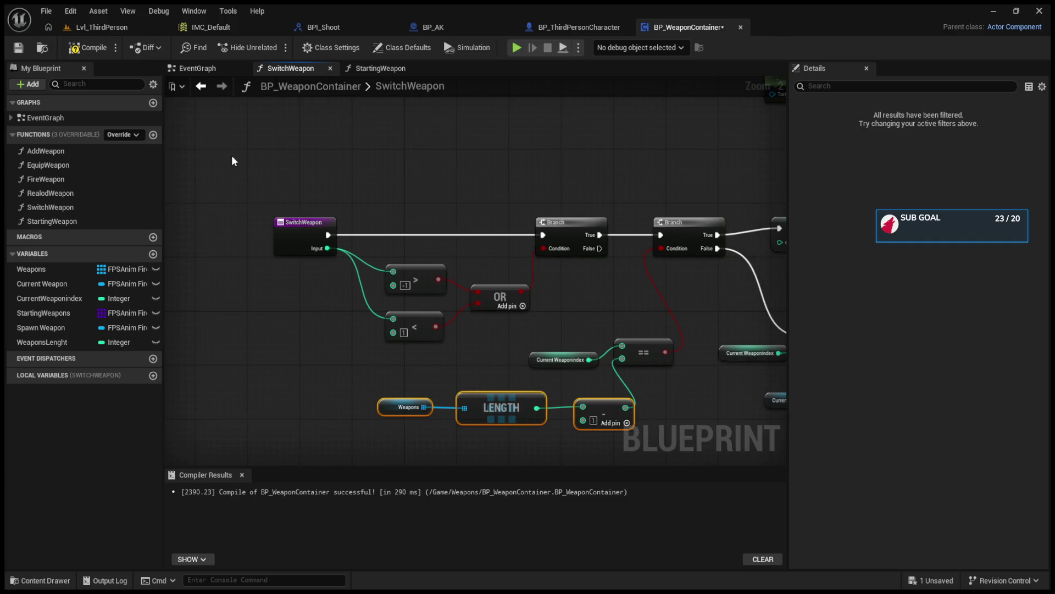
Review Set Current Firearm in BP_ThirdPersonCharacter's Attach Weapon Func, then return to StartingWeapon.
click(583, 27)
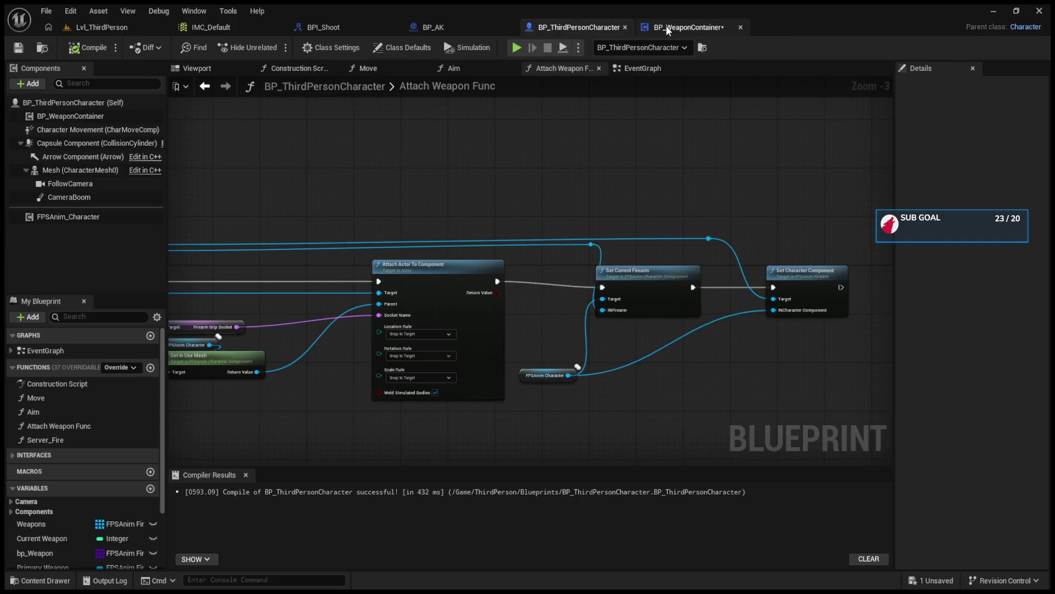
mouse_move(684, 234)
mouse_down()
mouse_move(619, 241)
mouse_move(450, 223)
mouse_up()
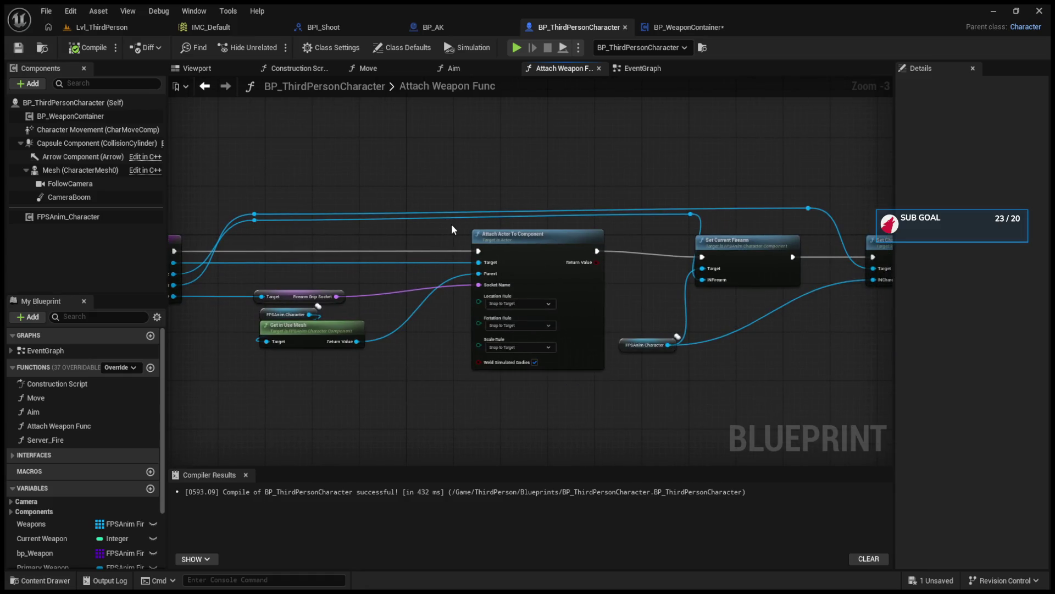
click(650, 26)
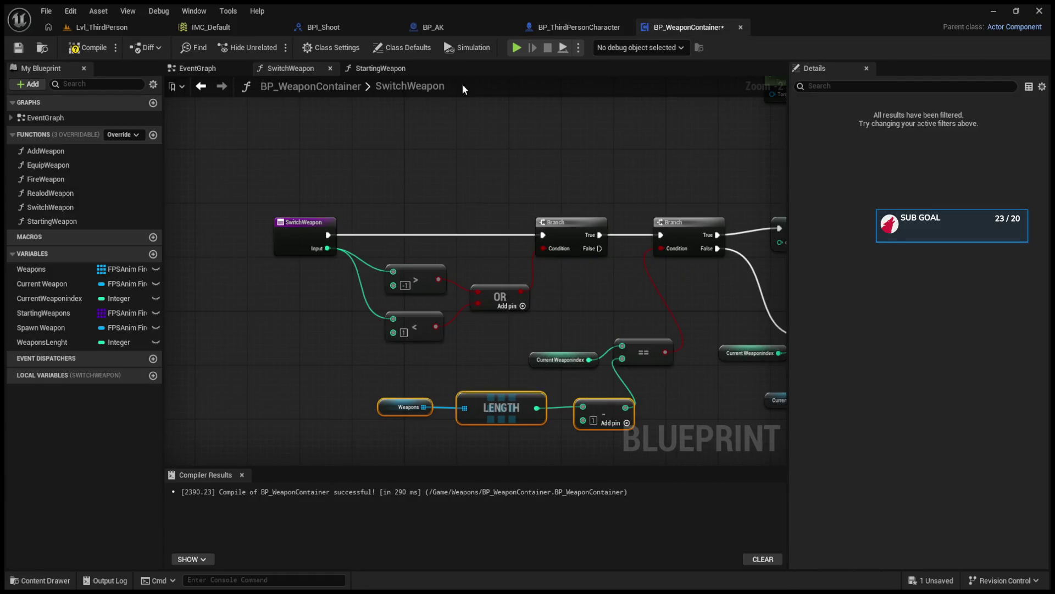
click(375, 67)
mouse_move(476, 186)
mouse_down()
mouse_move(579, 219)
mouse_move(478, 228)
mouse_move(374, 264)
mouse_move(355, 204)
mouse_move(443, 236)
mouse_up()
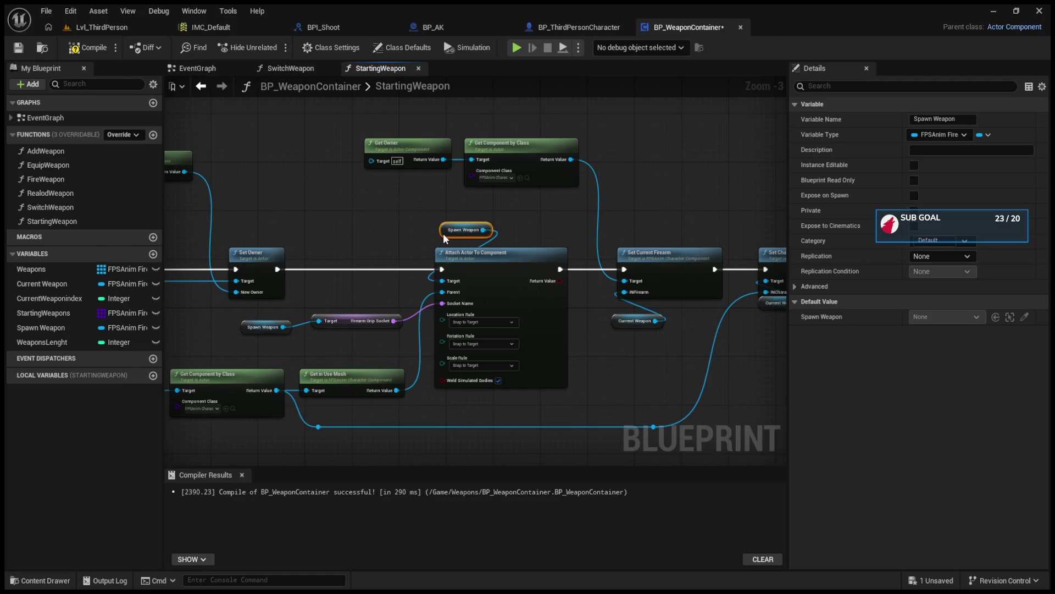
Place the Firearm Grip Socket and Spawn Weapon getters side by side.
mouse_move(364, 318)
mouse_down()
mouse_move(378, 299)
mouse_move(381, 313)
mouse_up()
drag(249, 326, 366, 289)
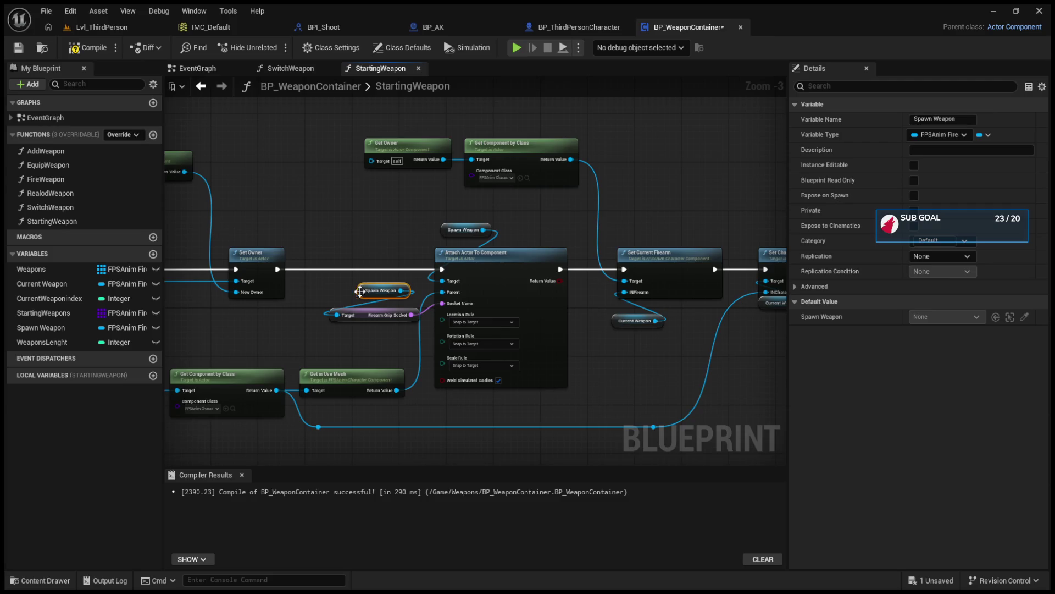
drag(278, 381, 402, 337)
Select the attach nodes plus Get Owner and Get Component by Class, adding a reroute on the component wire.
scroll(516, 402, down, 1)
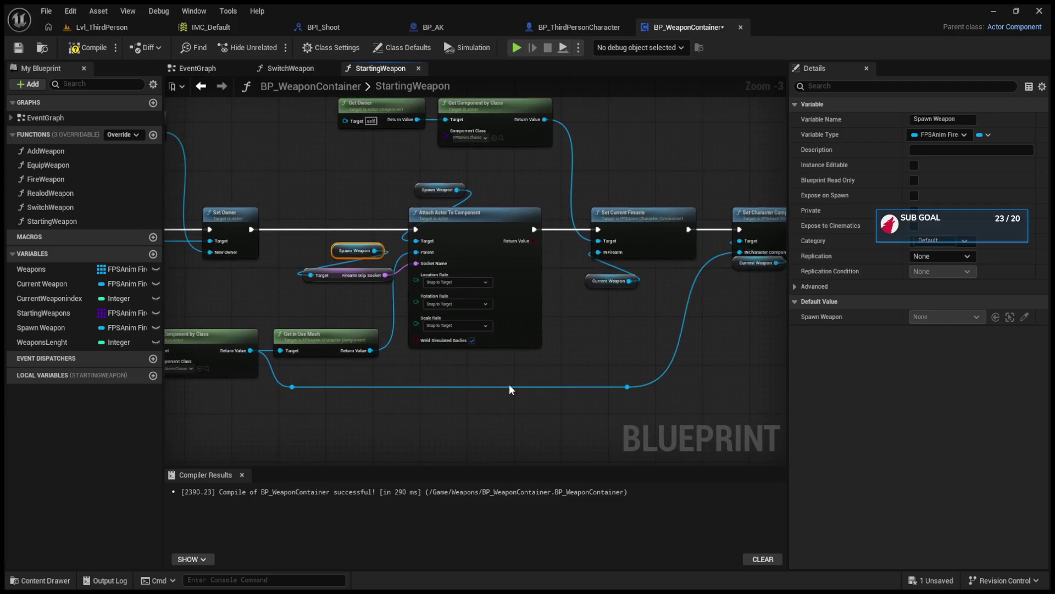
drag(747, 422, 385, 166)
ctrl+click(285, 358)
ctrl+click(195, 349)
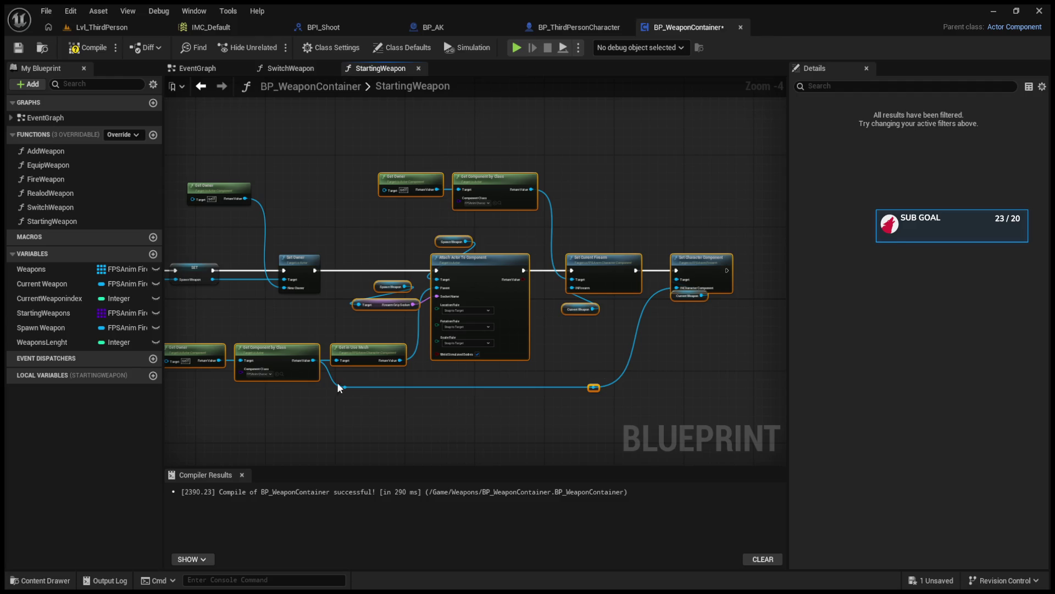
double_click(350, 388)
Collapse the selected attach nodes into a new function named AttachWeapon and tidy its graph.
key(ctrl+shift+f)
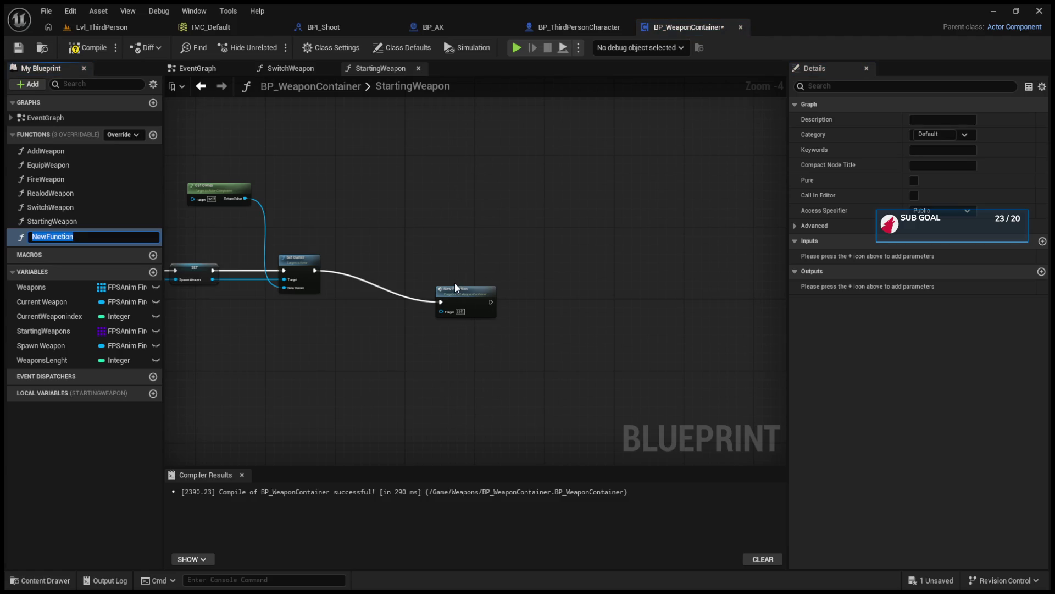
key(BackSpace)
text(Attach)
text(Weapon)
key(Return)
double_click(455, 288)
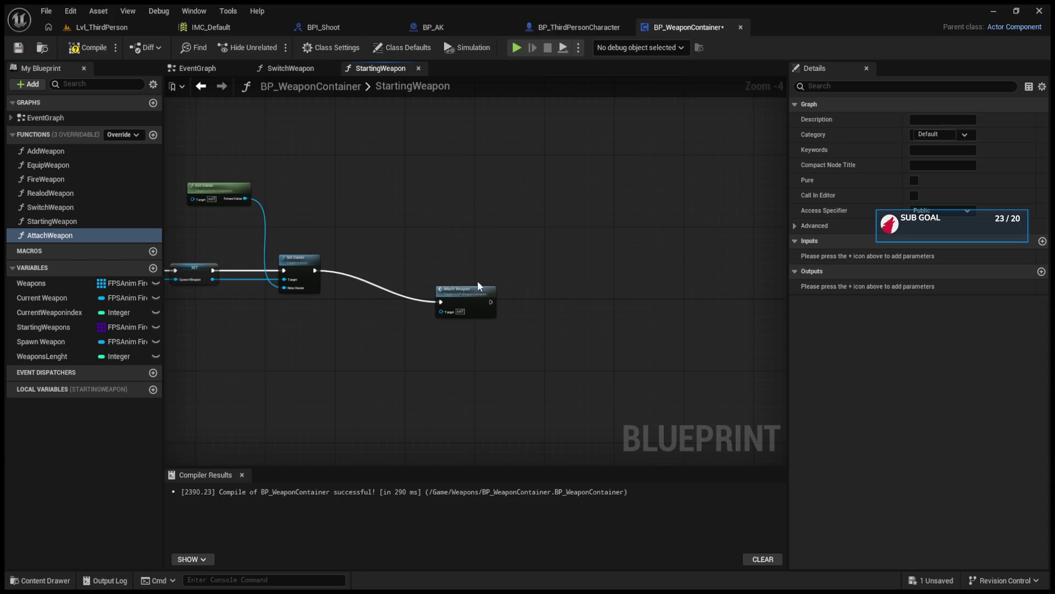
scroll(470, 288, up, 4)
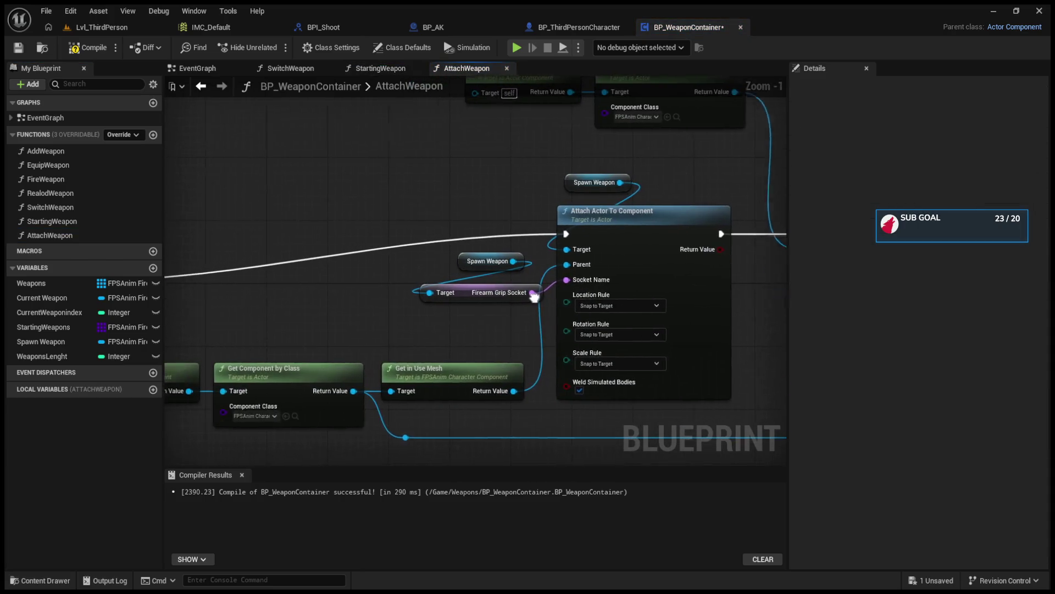
scroll(339, 284, down, 2)
drag(179, 270, 451, 237)
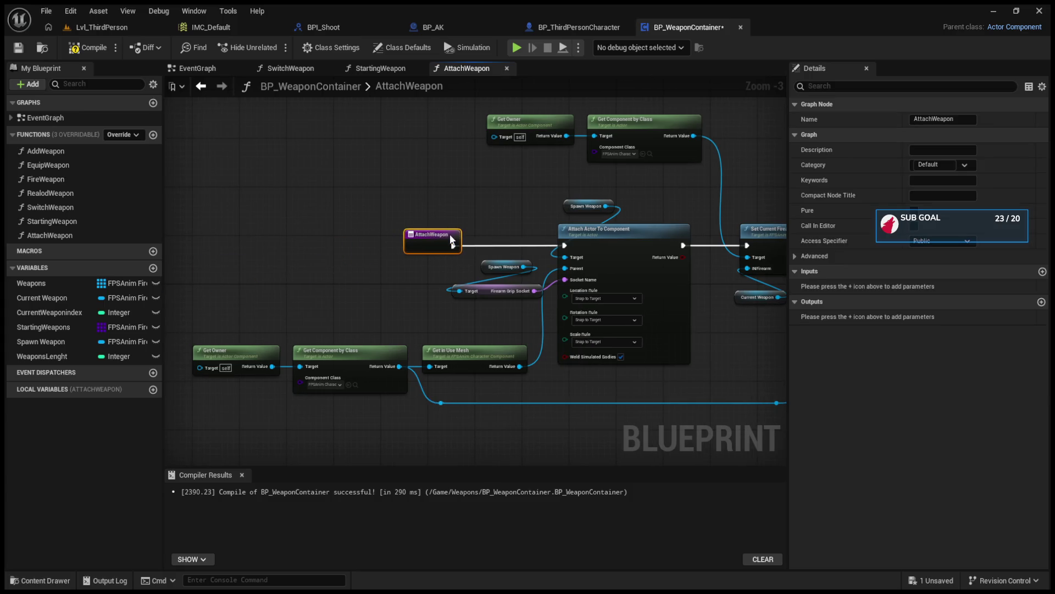
Rename the AttachWeapon function to AttachActorToComponent.
click(64, 237)
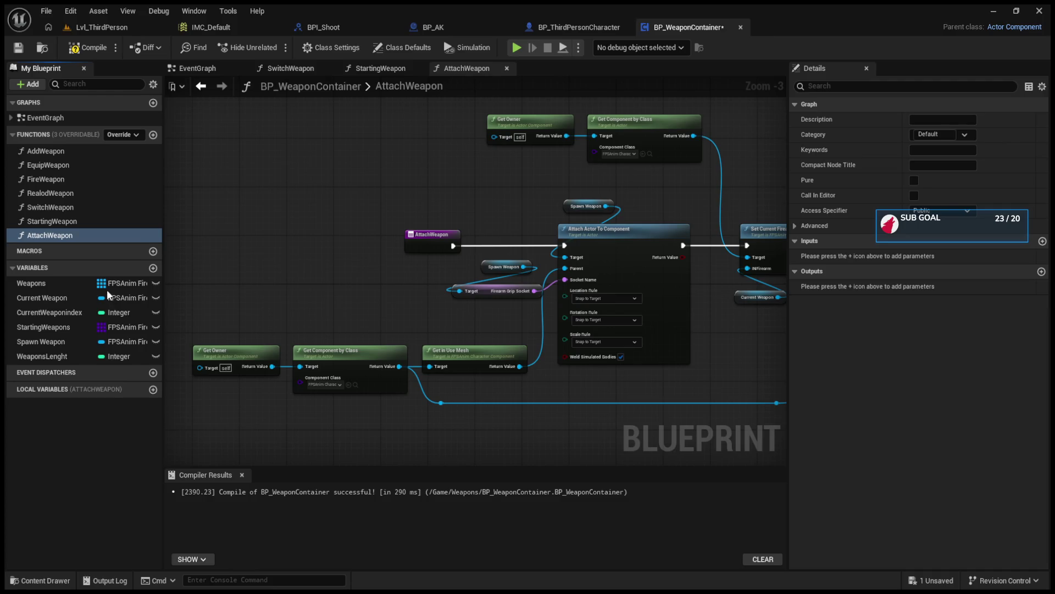
key(F2)
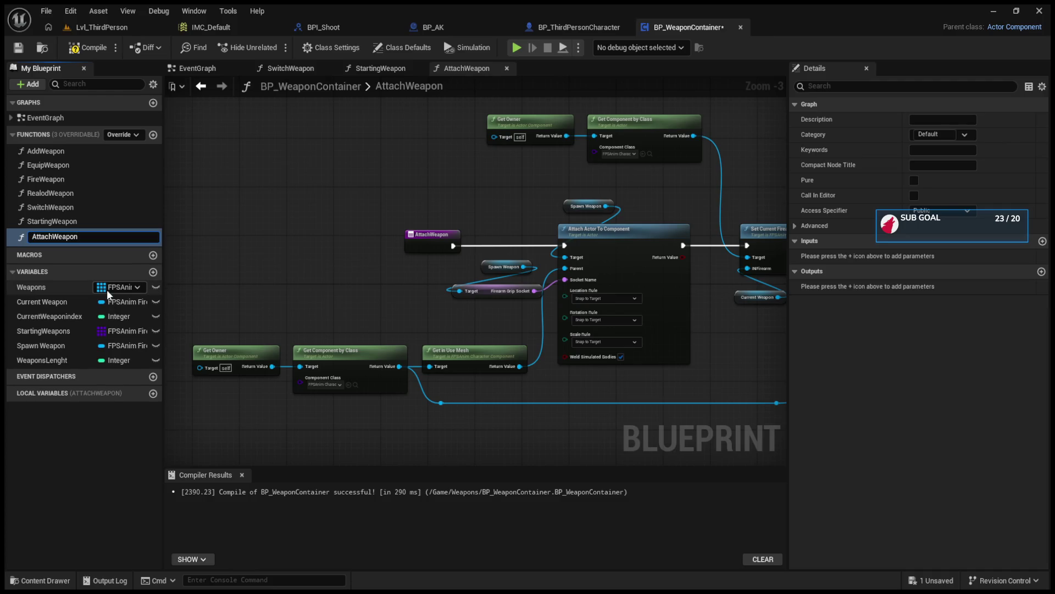
key(BackSpace)
key(BackSpace)
key(BackSpace)
text(A)
text(ctorT)
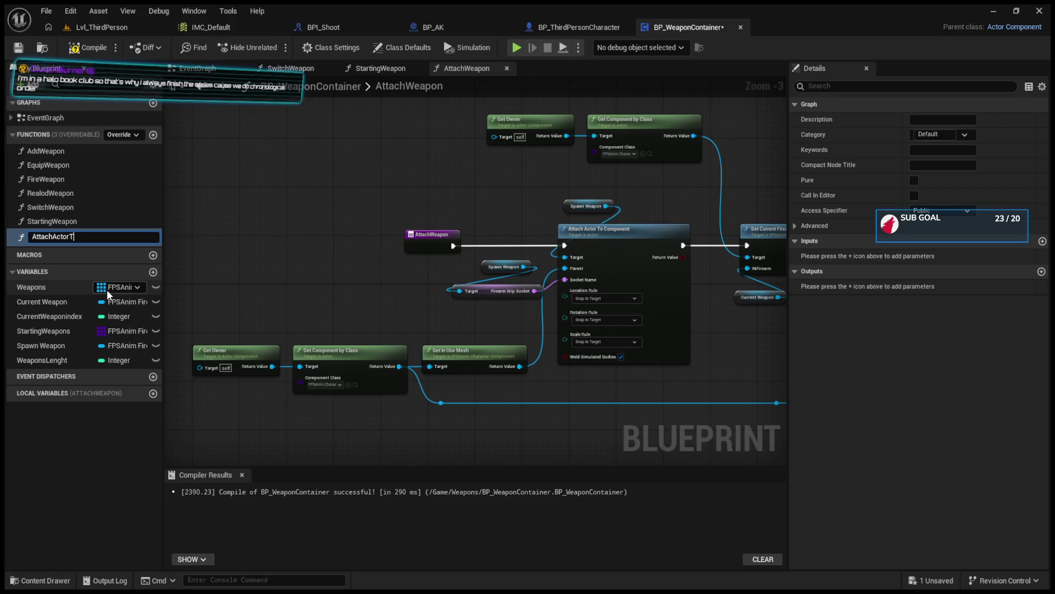
text(oCoMPONENT)
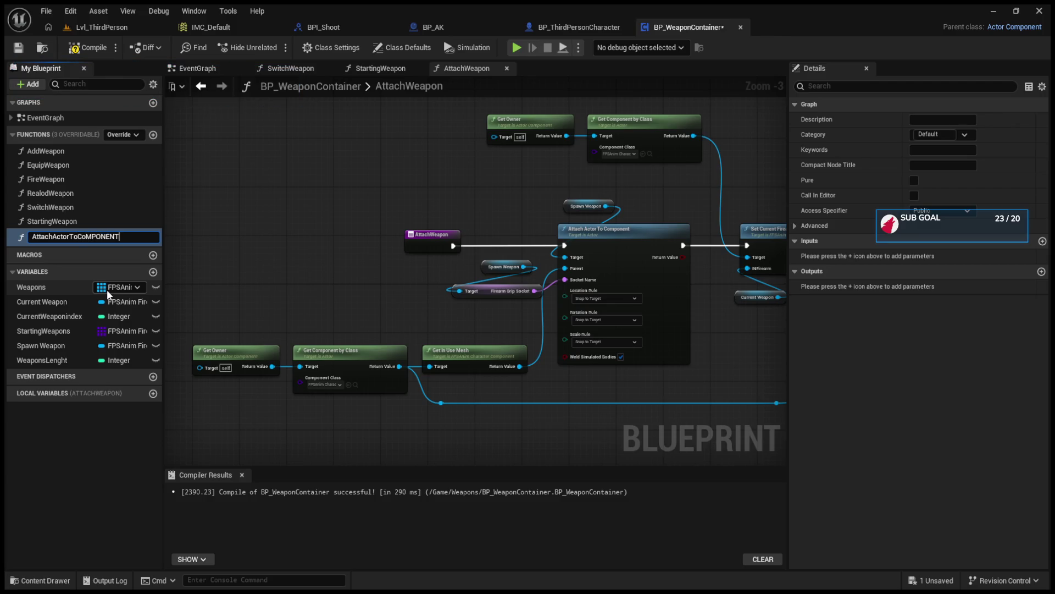
key(Return)
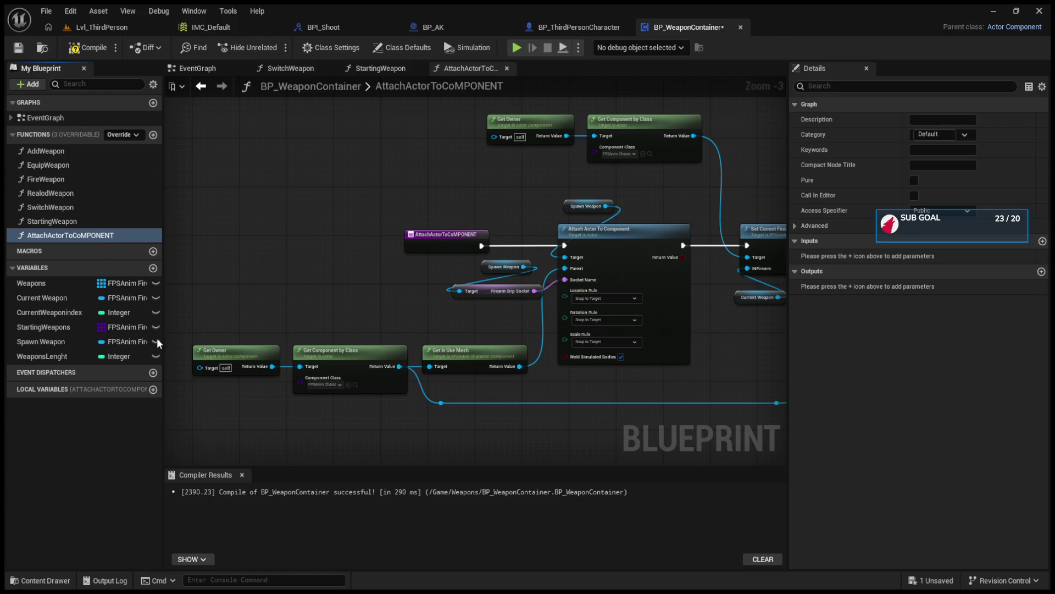
key(F2)
key(End)
key(BackSpace)
key(BackSpace)
key(BackSpace)
key(BackSpace)
key(BackSpace)
key(BackSpace)
text(OMP)
key(BackSpace)
key(BackSpace)
key(BackSpace)
text(Com)
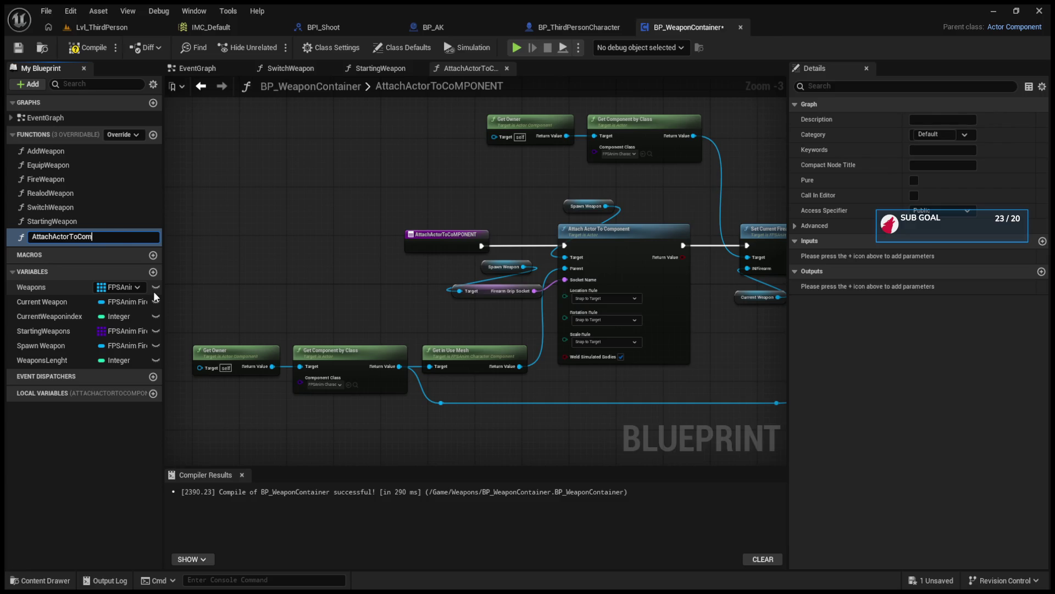
text(ponent)
key(Return)
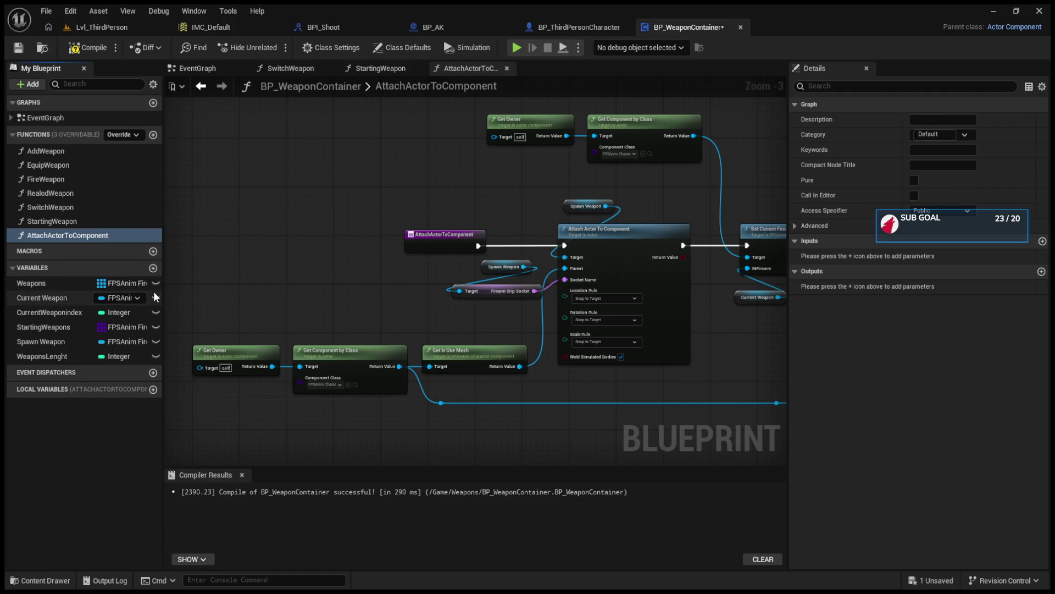
click(393, 66)
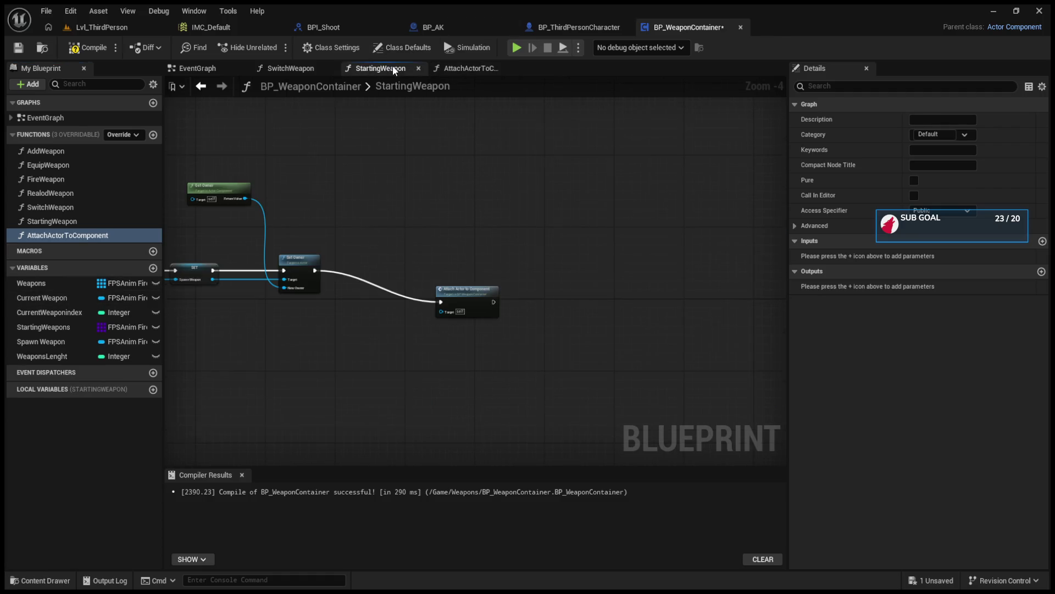
Close the AttachActorToComponent tab and discard accidentally pasted Get Owner and Get Component nodes.
click(309, 66)
scroll(431, 242, down, 5)
scroll(515, 271, up, 2)
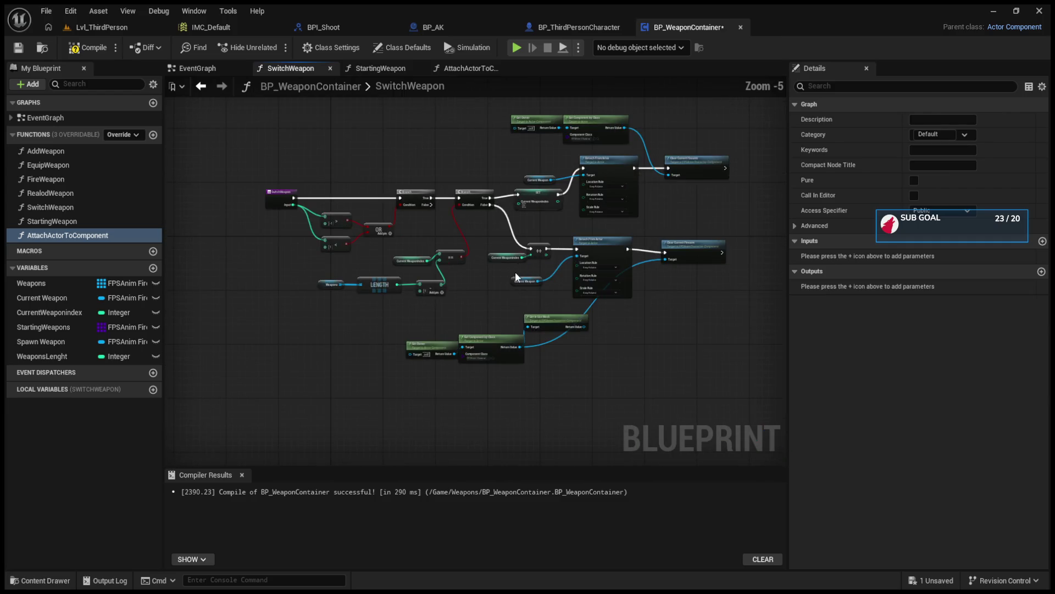
scroll(516, 272, up, 4)
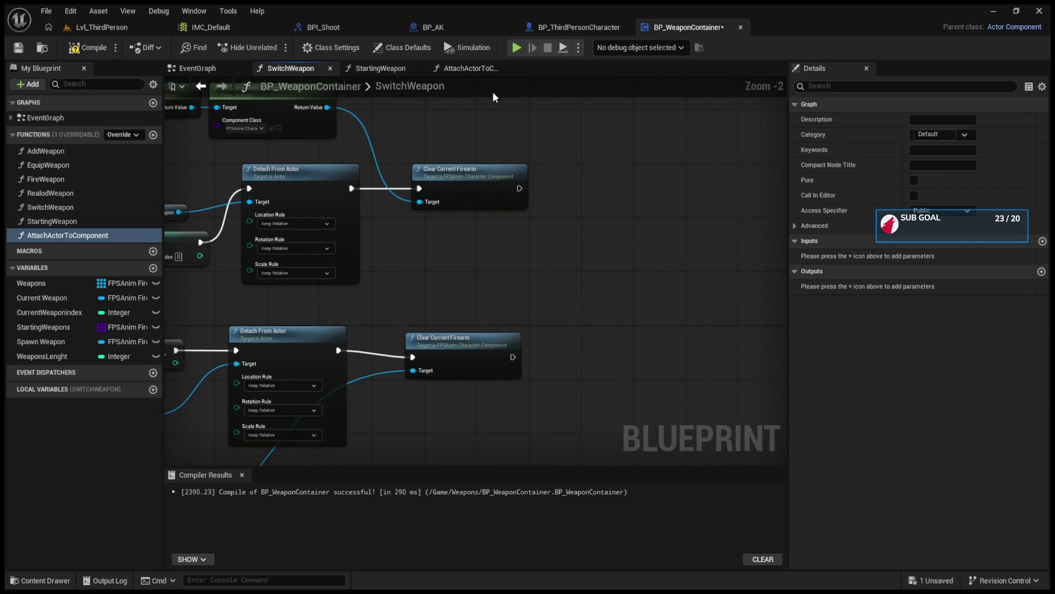
click(471, 68)
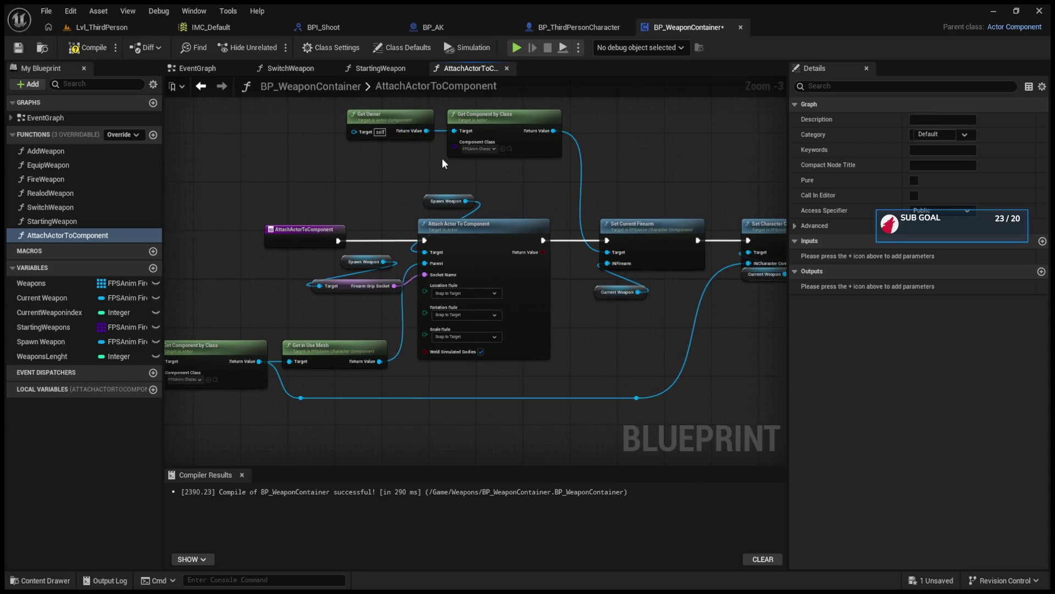
click(369, 73)
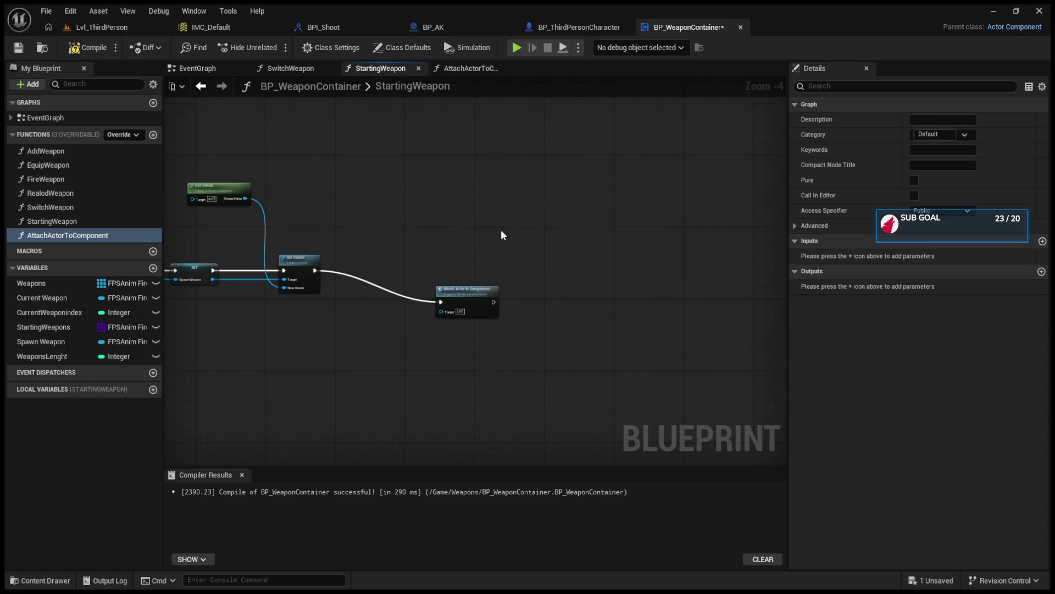
click(306, 67)
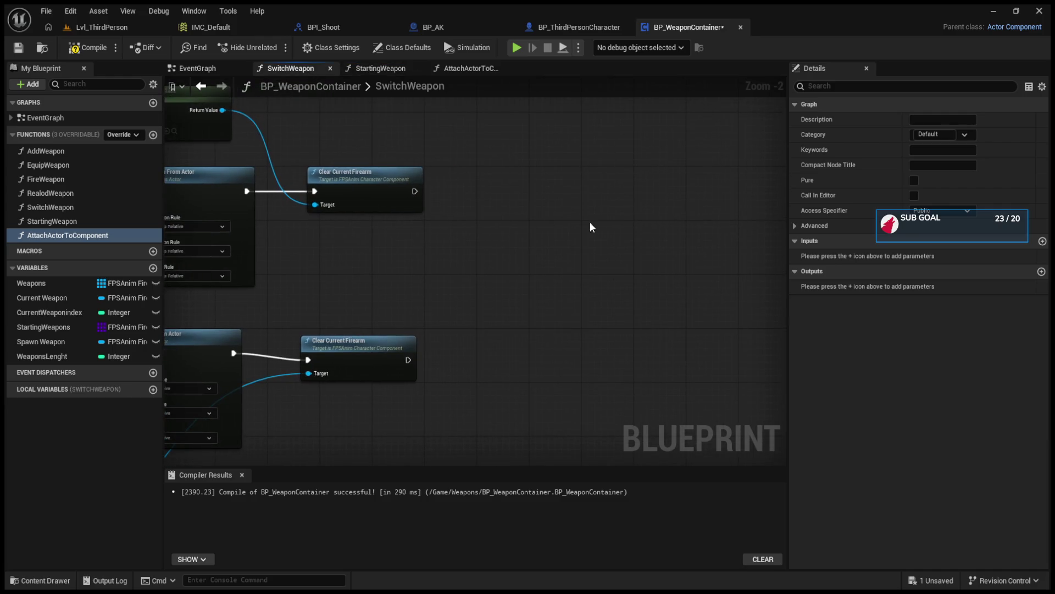
click(506, 68)
scroll(586, 210, down, 3)
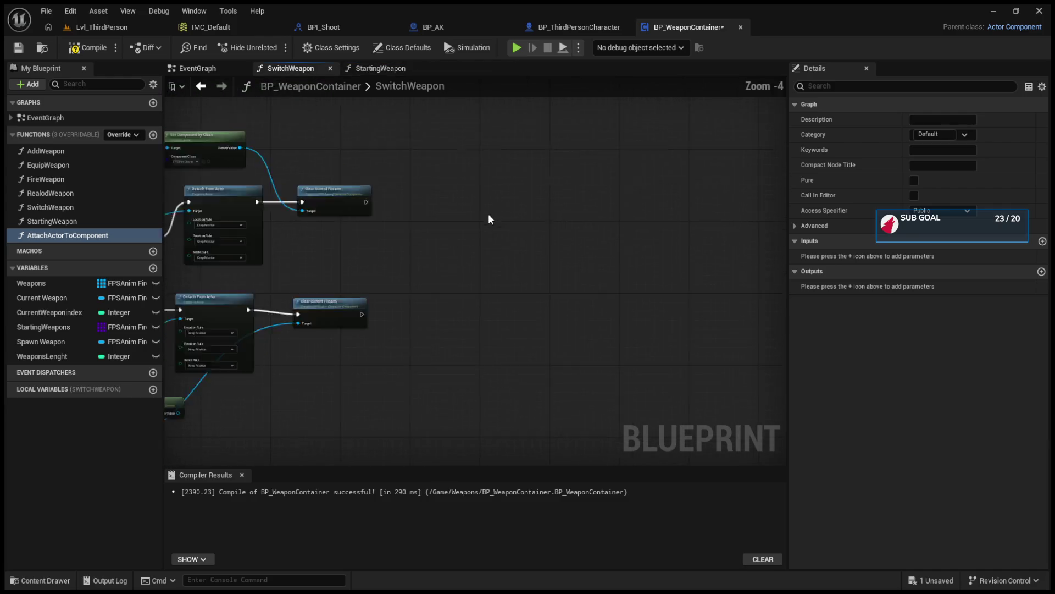
key(ctrl+v)
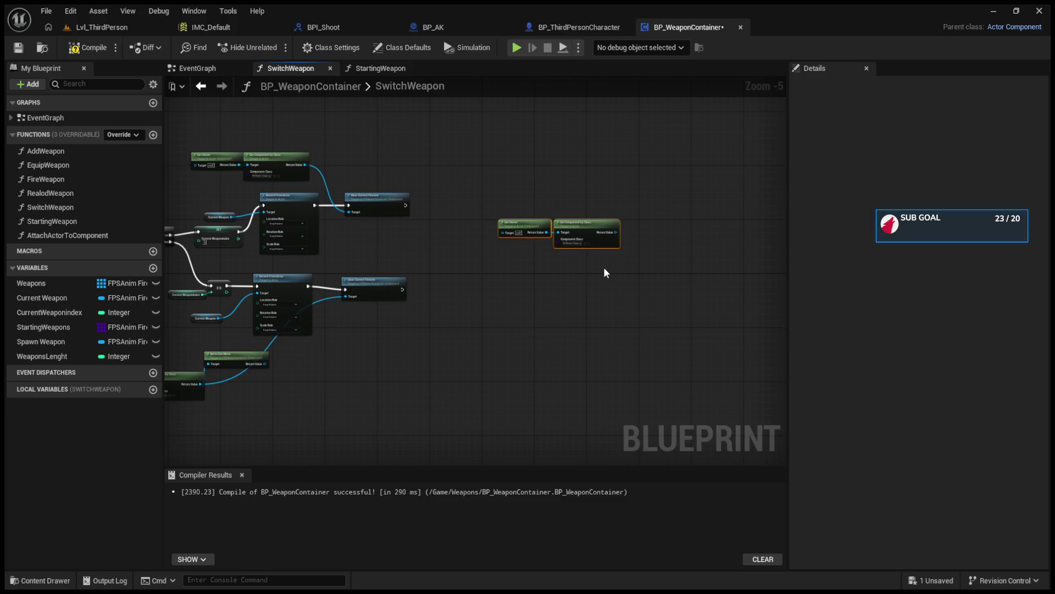
key(Delete)
Call AttachActorToComponent after the upper Clear Current Firearm in SwitchWeapon, then open its graph.
click(96, 235)
drag(509, 238, 452, 178)
scroll(439, 192, up, 4)
click(451, 185)
drag(337, 199, 442, 198)
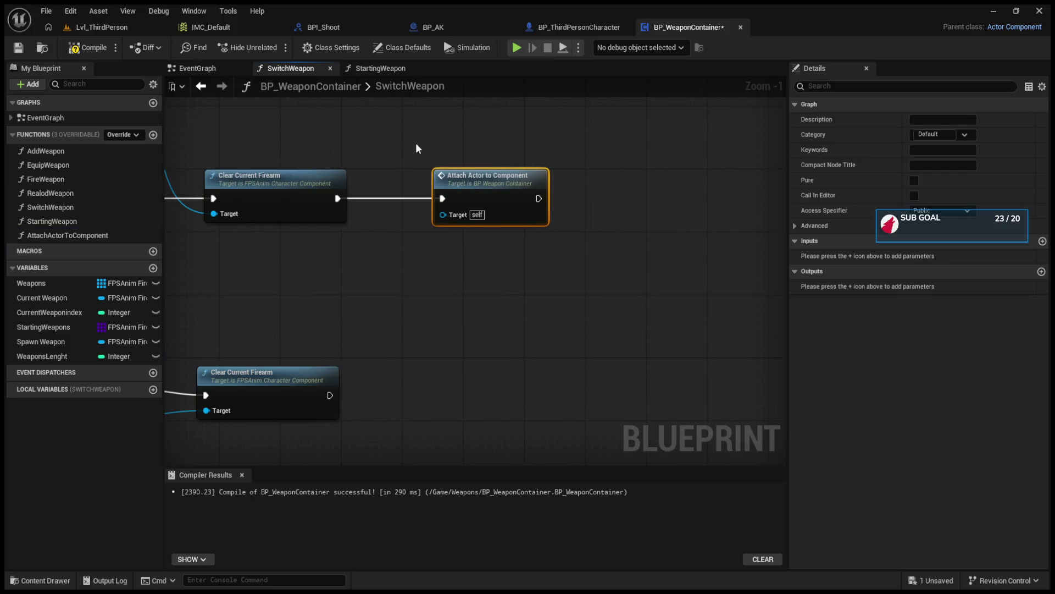
click(390, 72)
double_click(457, 296)
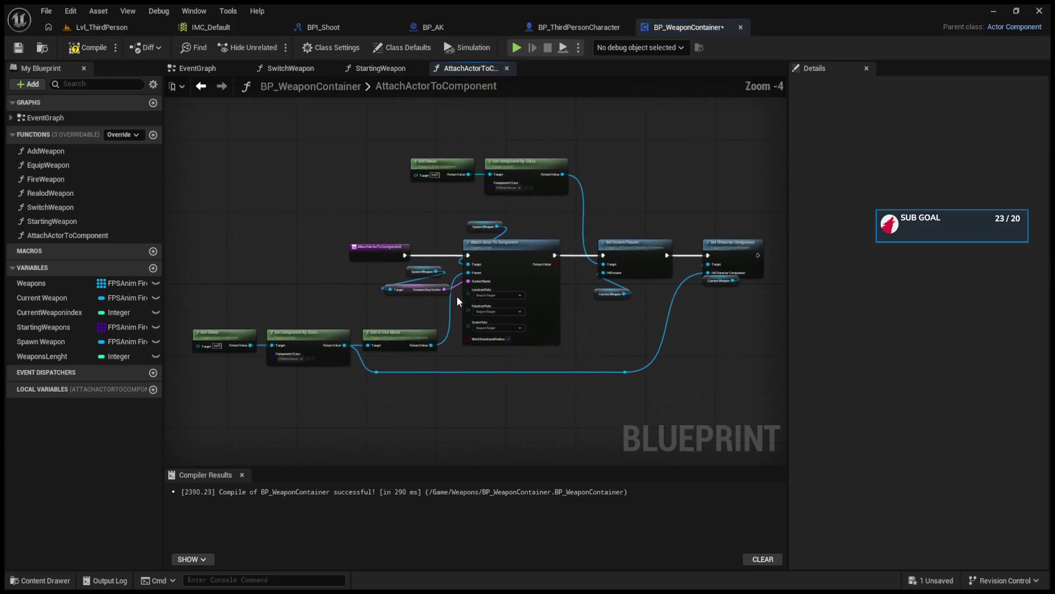
Shift the Attach Actor to Component and Set Owner nodes left in the StartingWeapon graph.
scroll(457, 296, up, 3)
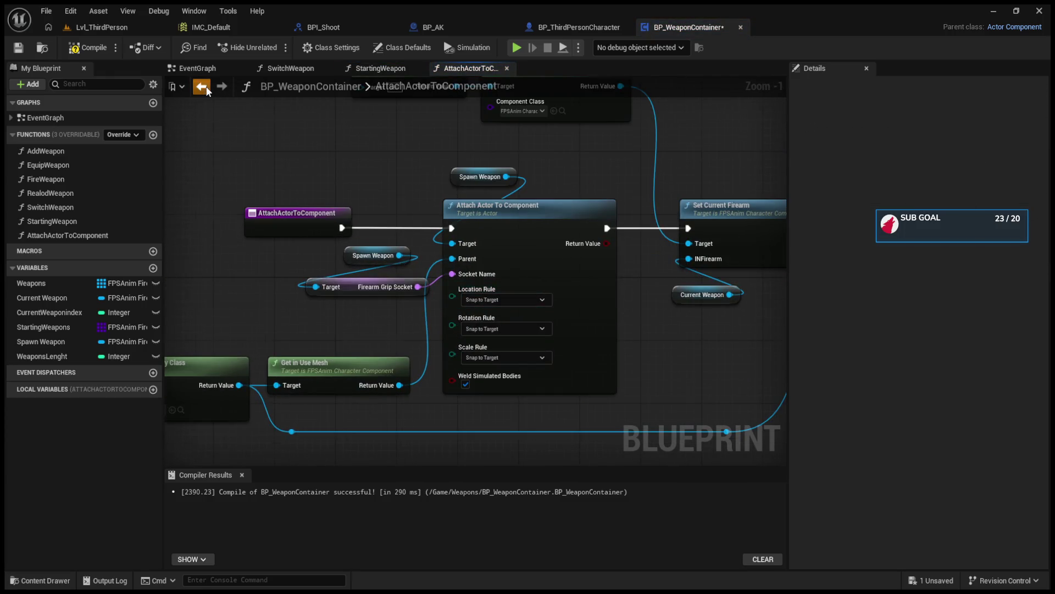
click(201, 86)
drag(595, 268, 564, 280)
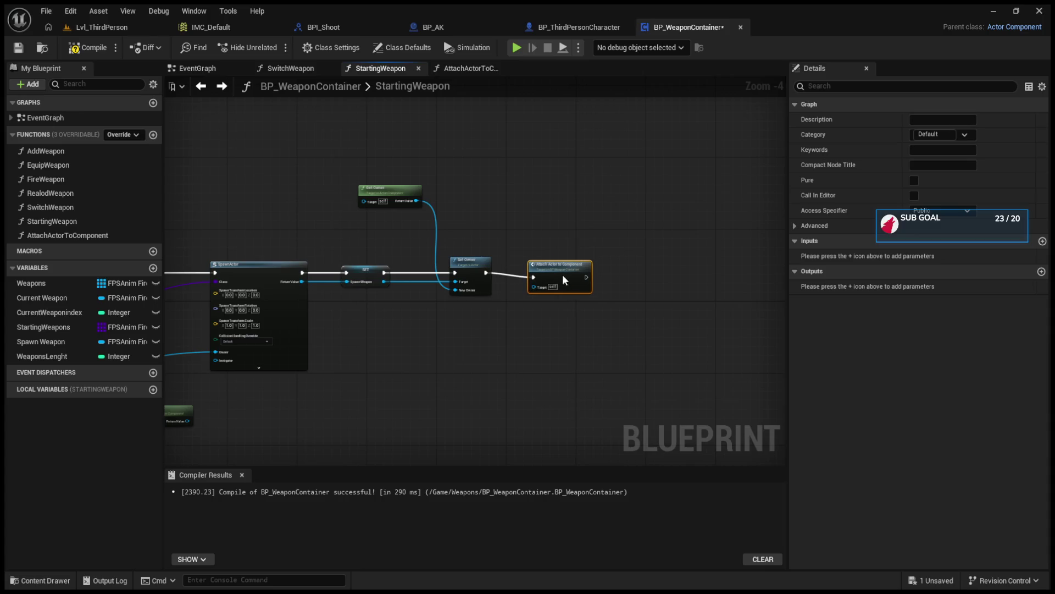
scroll(264, 308, up, 2)
drag(718, 251, 680, 252)
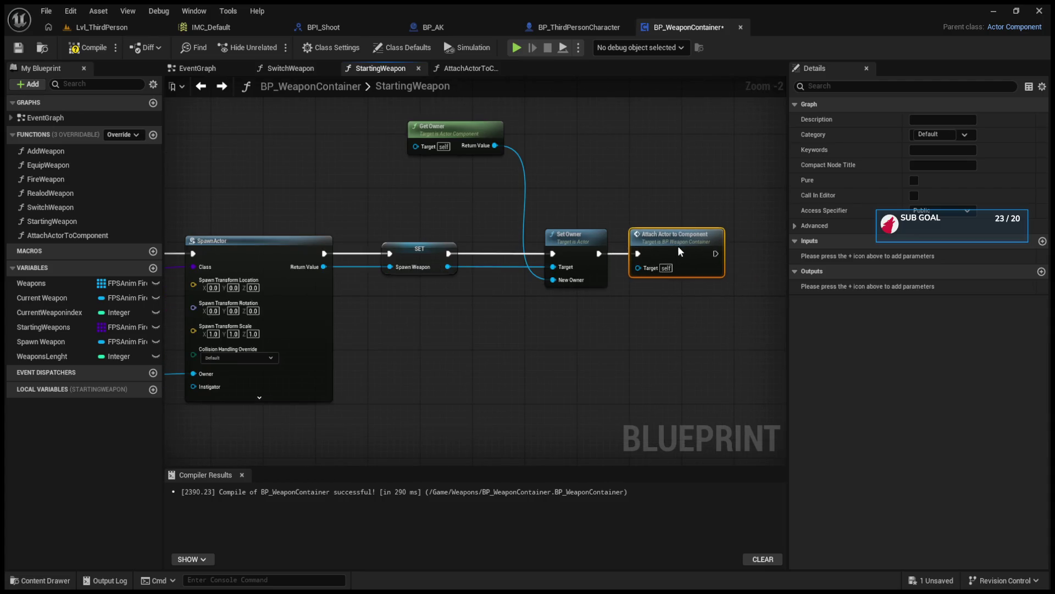
mouse_move(566, 242)
mouse_down()
mouse_move(507, 242)
mouse_move(523, 242)
mouse_up()
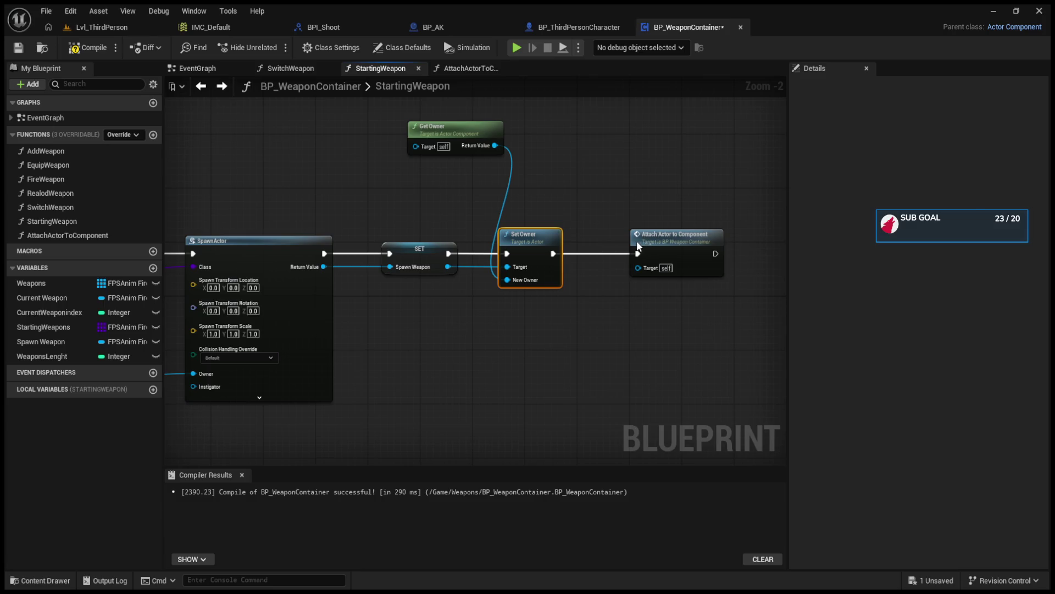
click(453, 276)
mouse_move(453, 276)
mouse_down()
mouse_move(641, 277)
mouse_move(775, 264)
mouse_move(784, 251)
mouse_move(766, 198)
mouse_move(361, 241)
mouse_up()
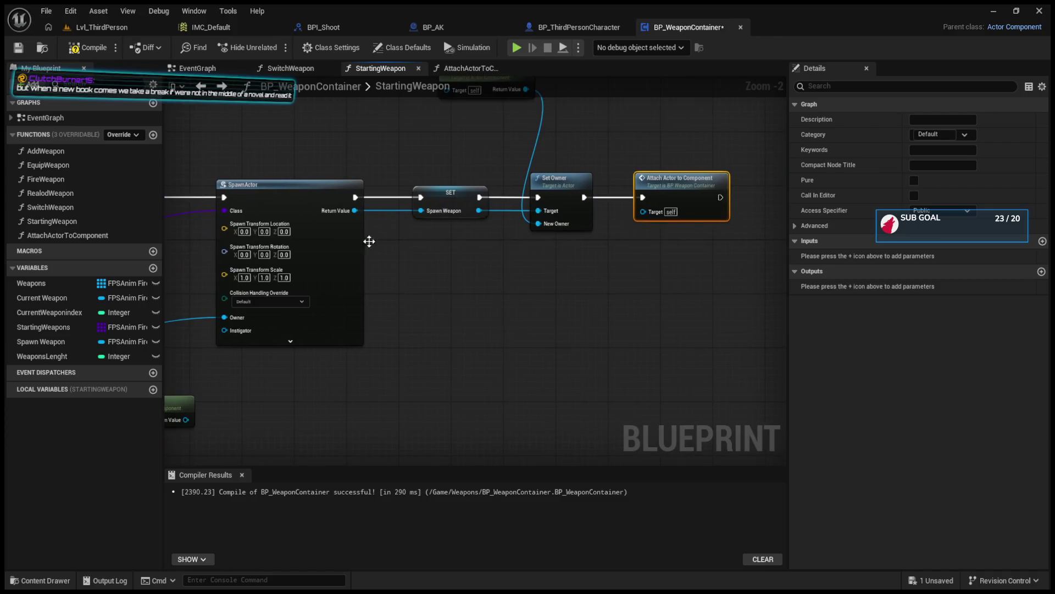
Compare the AttachActorToComponent graph with StartingWeapon and undo the earlier node repositioning.
scroll(468, 264, down, 1)
scroll(465, 284, down, 1)
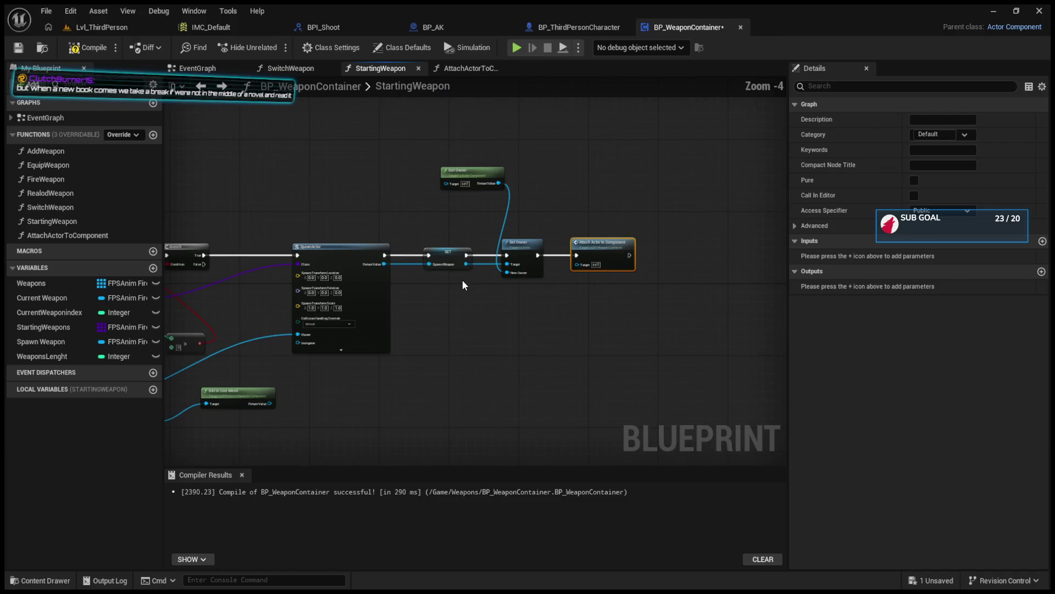
click(456, 73)
click(409, 73)
scroll(559, 292, up, 3)
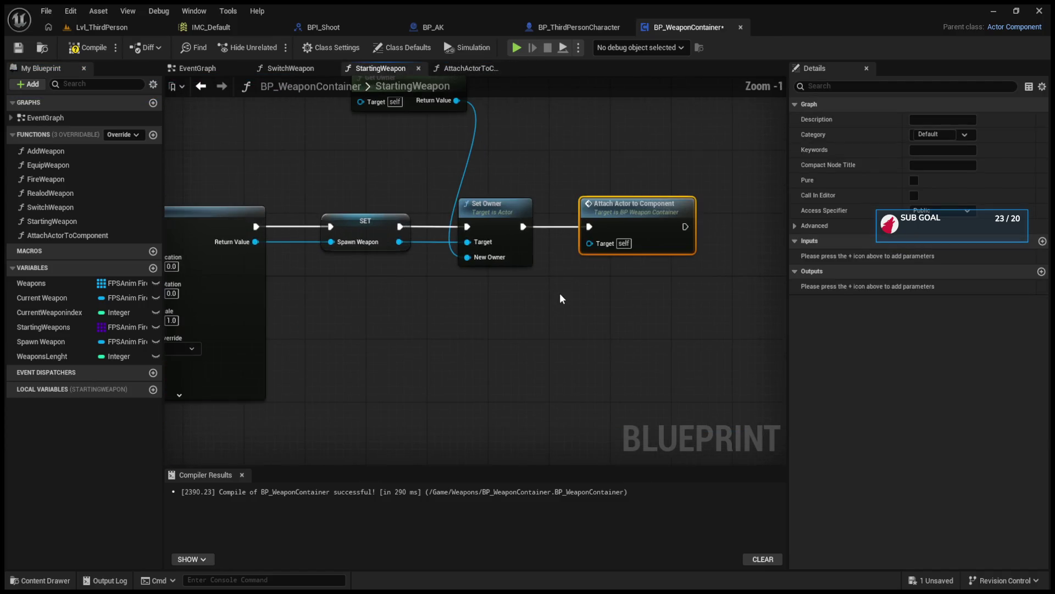
click(474, 72)
scroll(547, 224, down, 1)
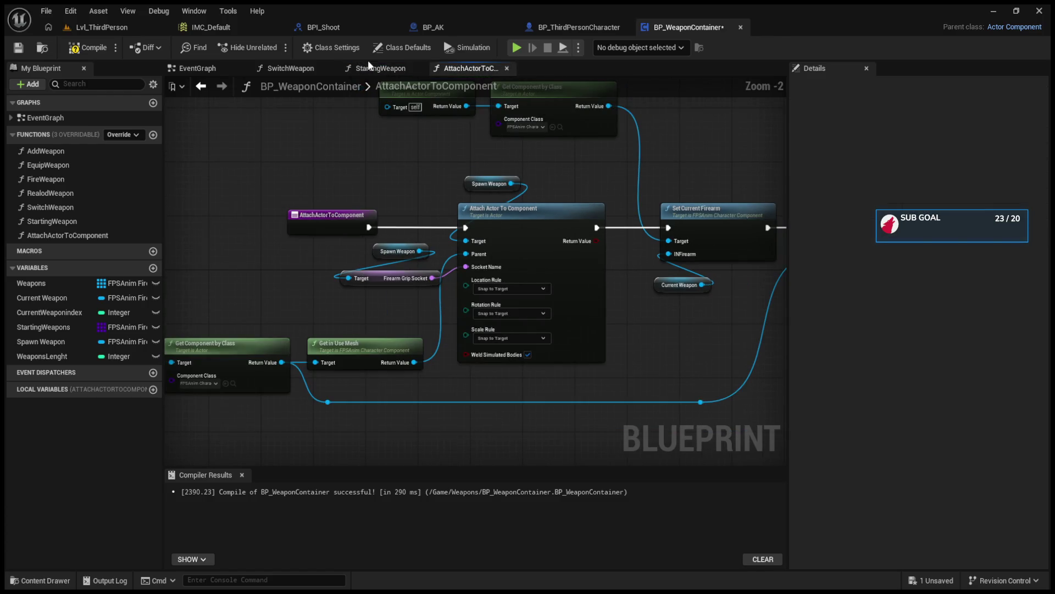
click(372, 69)
scroll(495, 182, down, 4)
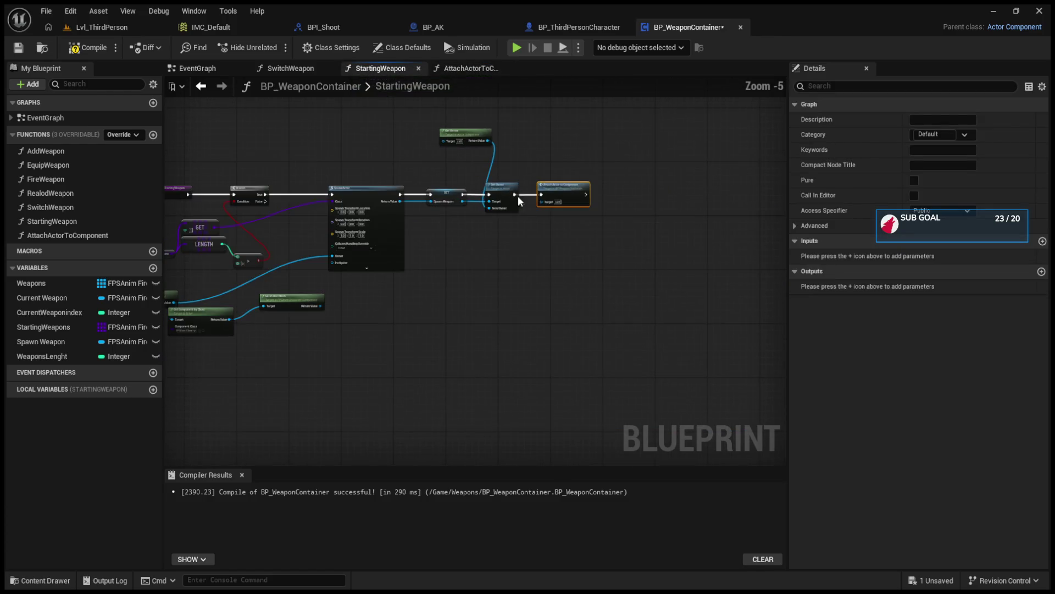
click(536, 244)
key(shift+f)
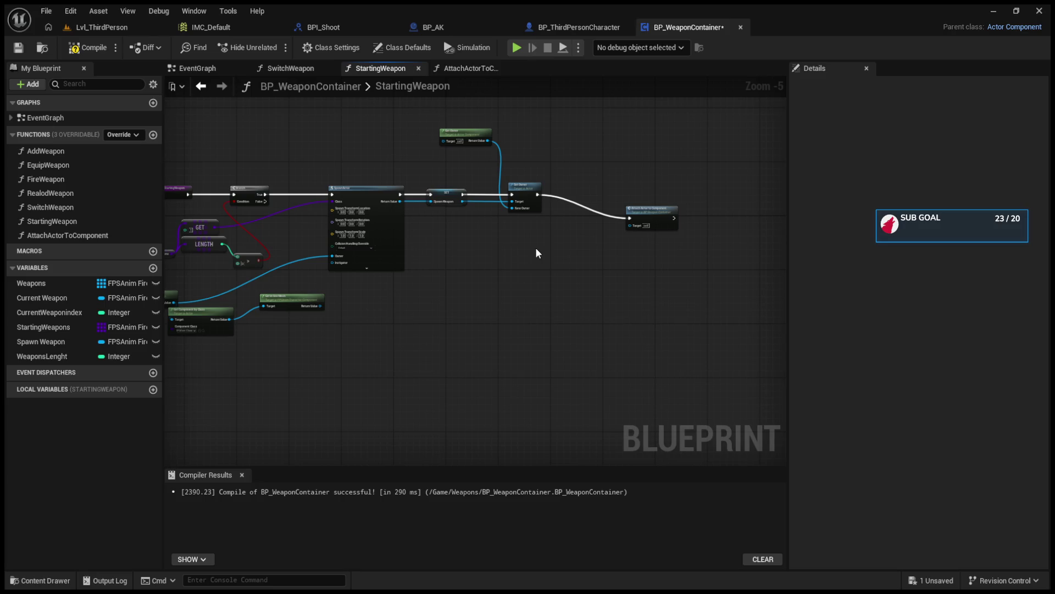
Close the AttachActorToComponent graph and place Attach Actor to Component beside Set Owner.
click(455, 68)
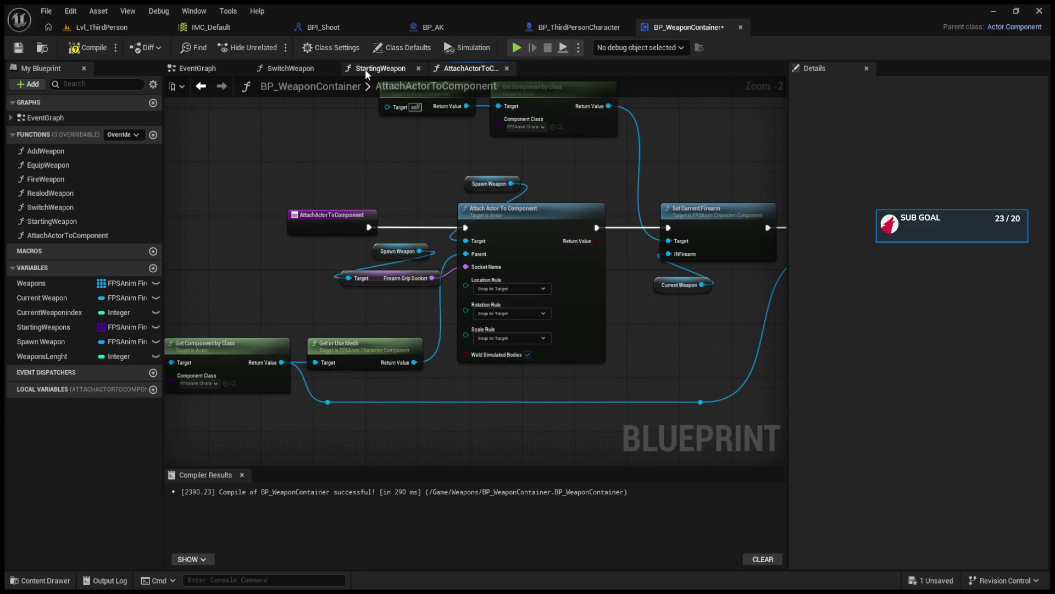
click(507, 68)
drag(632, 216, 559, 192)
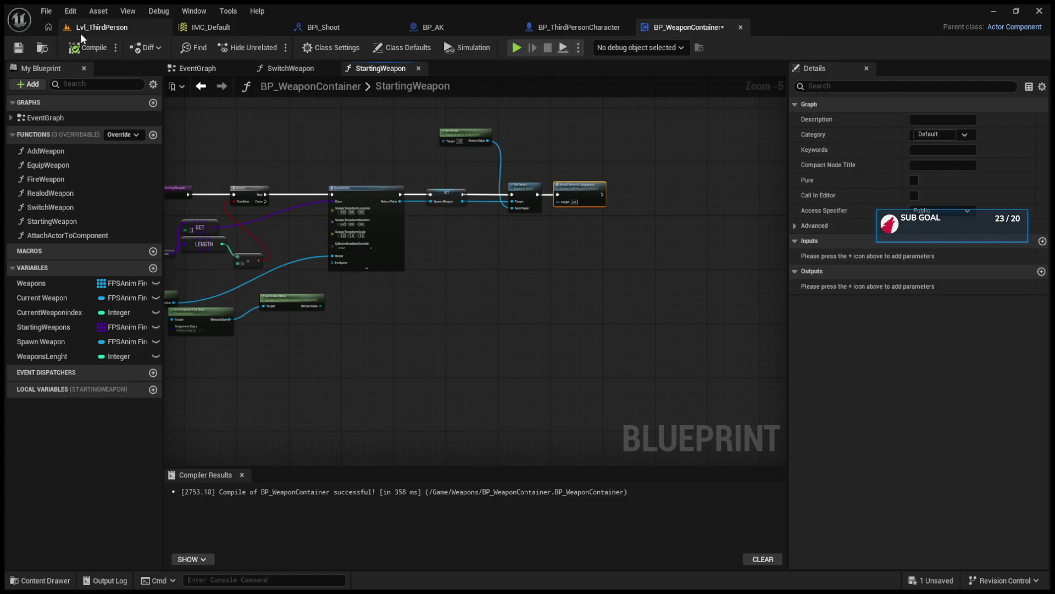
Run a quick play-test of Lvl_ThirdPerson and return to BP_WeaponContainer.
click(81, 32)
click(274, 48)
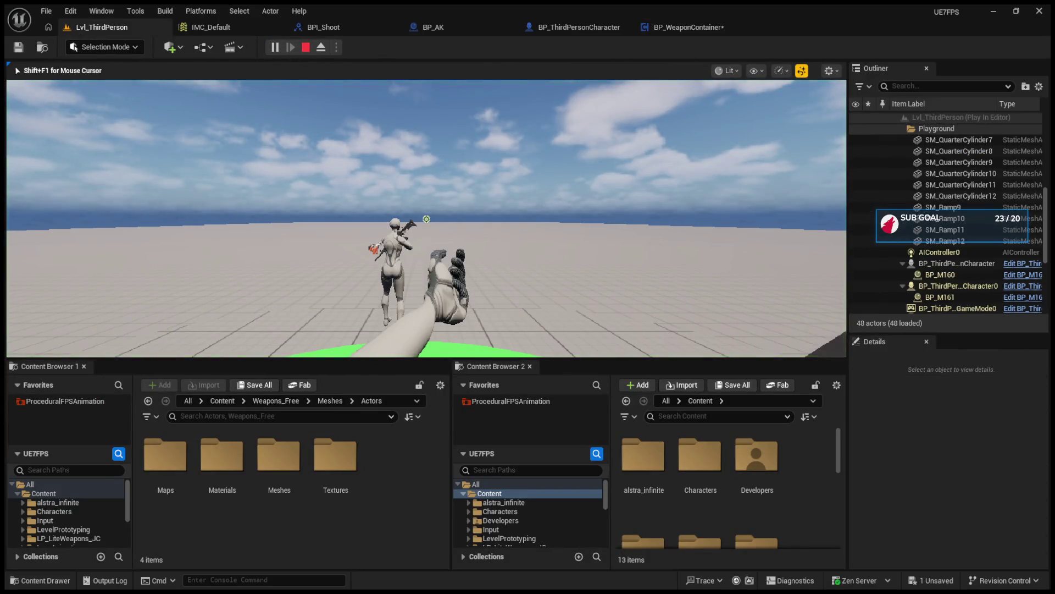
key(Escape)
click(690, 28)
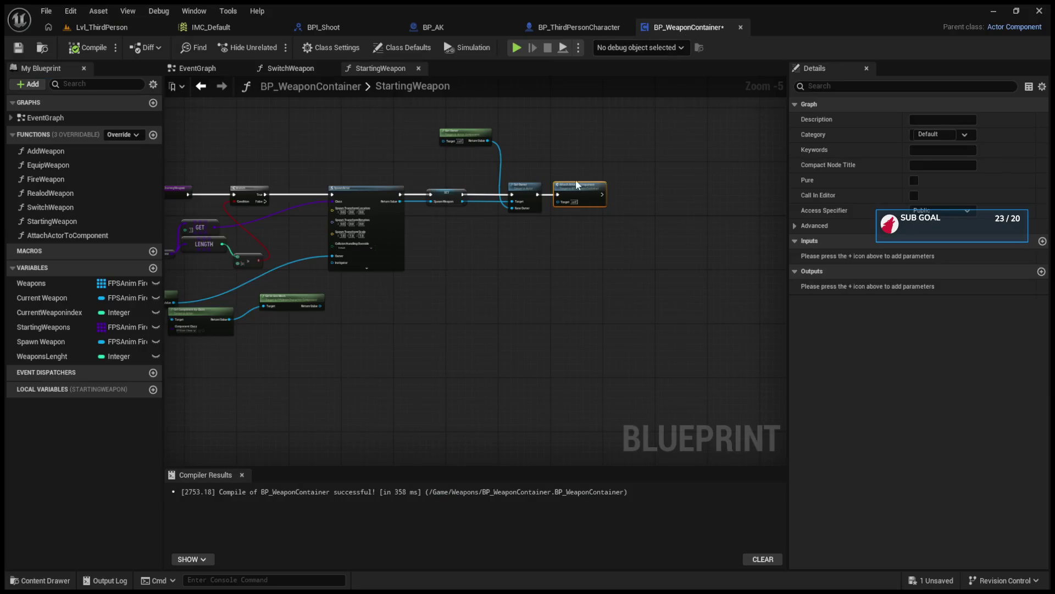
Pull a wire from SET's Spawn Weapon output toward Attach Actor To Component, then play-test again.
scroll(571, 180, up, 2)
mouse_move(371, 193)
mouse_down()
mouse_move(573, 193)
mouse_move(471, 285)
mouse_move(427, 264)
mouse_up()
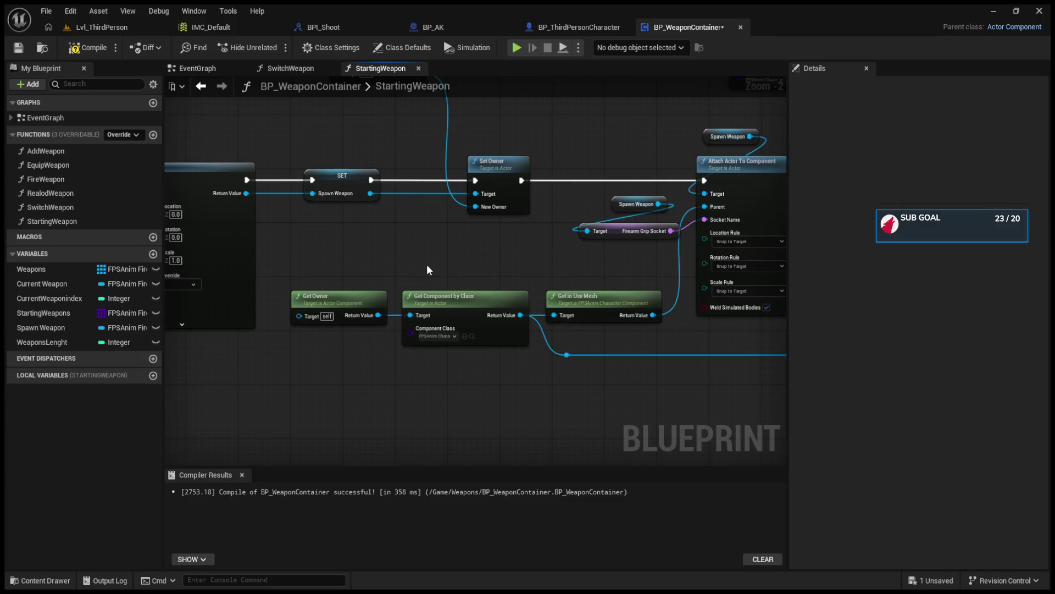
drag(478, 244, 378, 247)
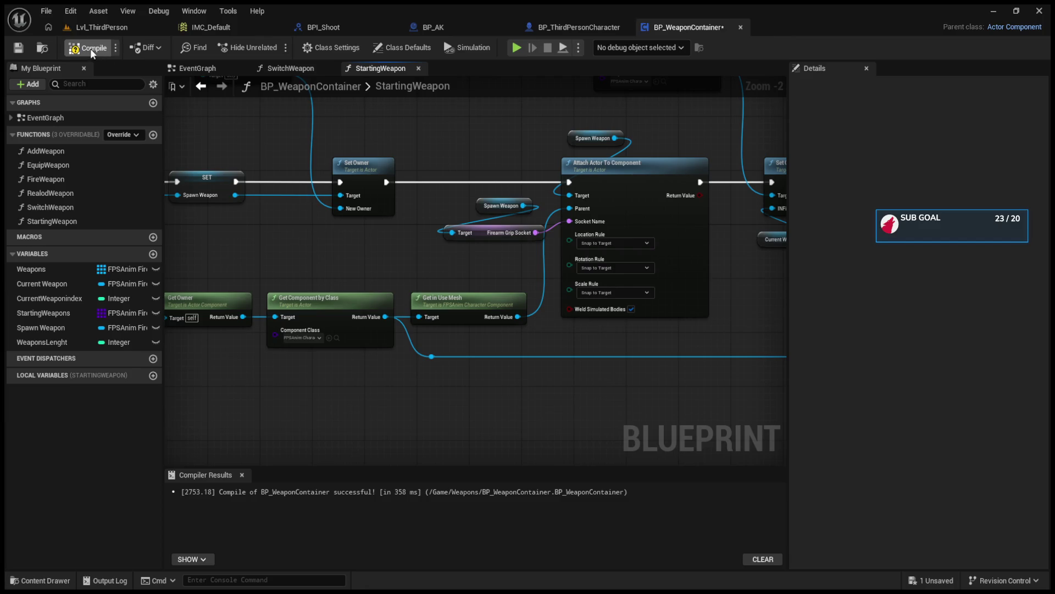
click(104, 27)
click(271, 48)
Stop the play-test, bring Set Owner and Get Owner into view, and run a brief simulation.
key(shift+F1)
key(Escape)
click(714, 26)
drag(756, 233, 582, 260)
scroll(590, 269, down, 1)
mouse_move(590, 268)
mouse_down()
mouse_move(739, 253)
mouse_move(643, 240)
mouse_move(730, 235)
mouse_move(527, 236)
mouse_move(690, 231)
mouse_up()
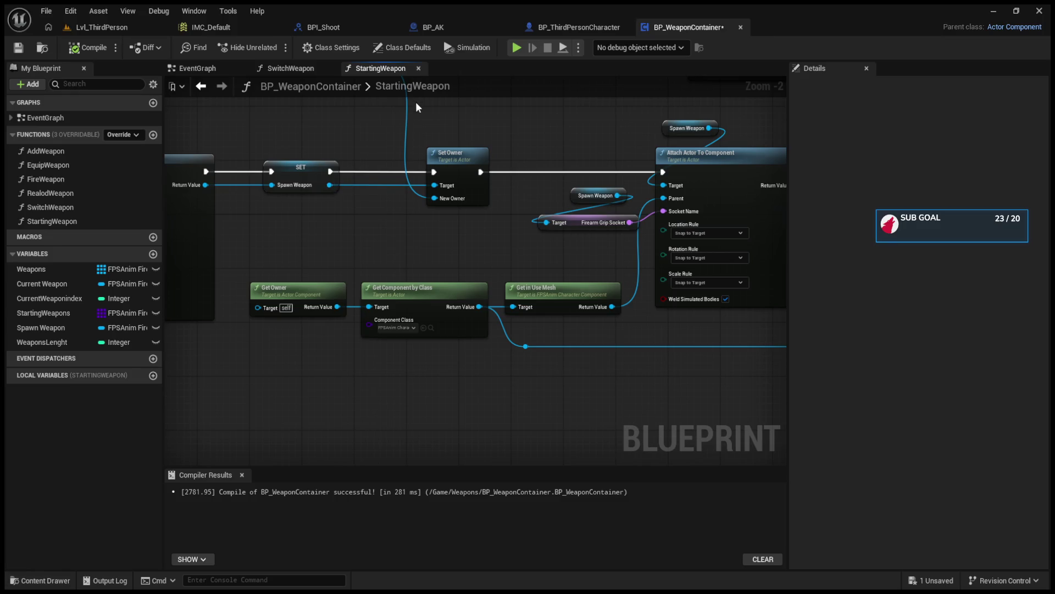
key(alt+p)
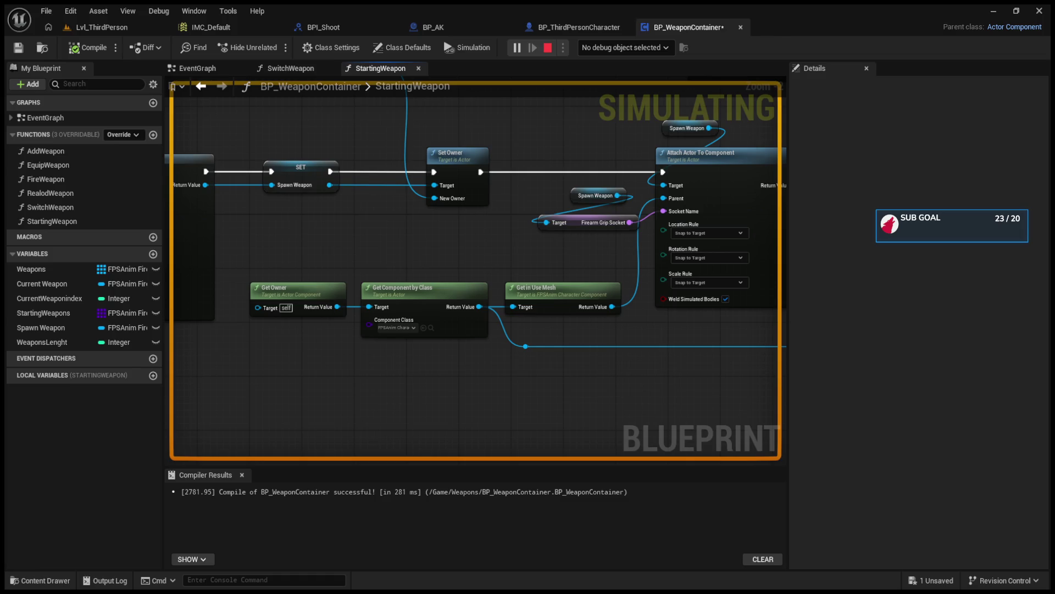
key(Escape)
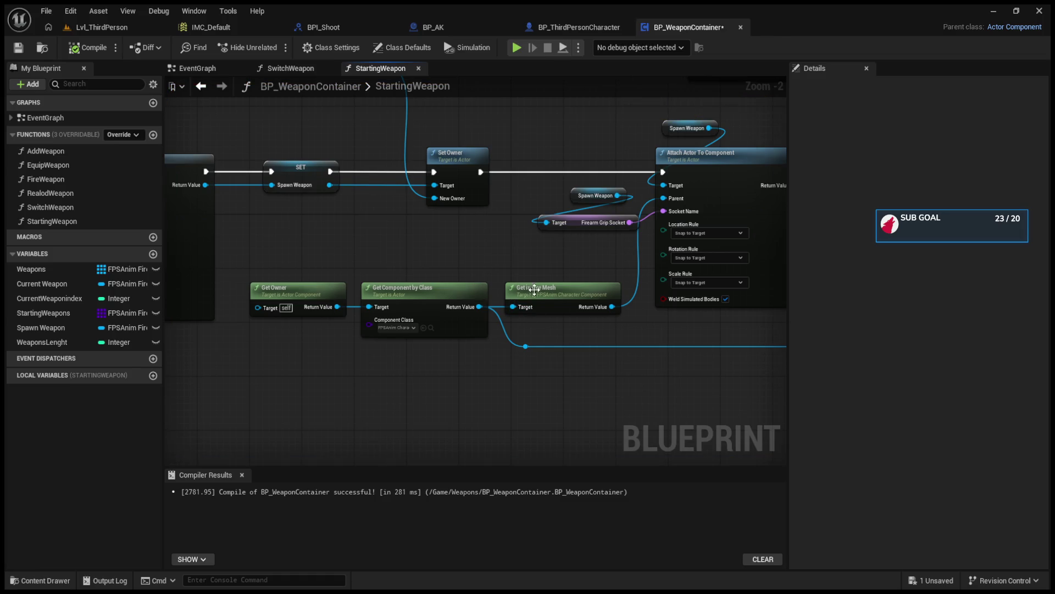
Connect SET's Spawn Weapon output to the Attach node's Target.
mouse_move(572, 196)
mouse_down()
mouse_move(393, 245)
mouse_move(387, 228)
mouse_up()
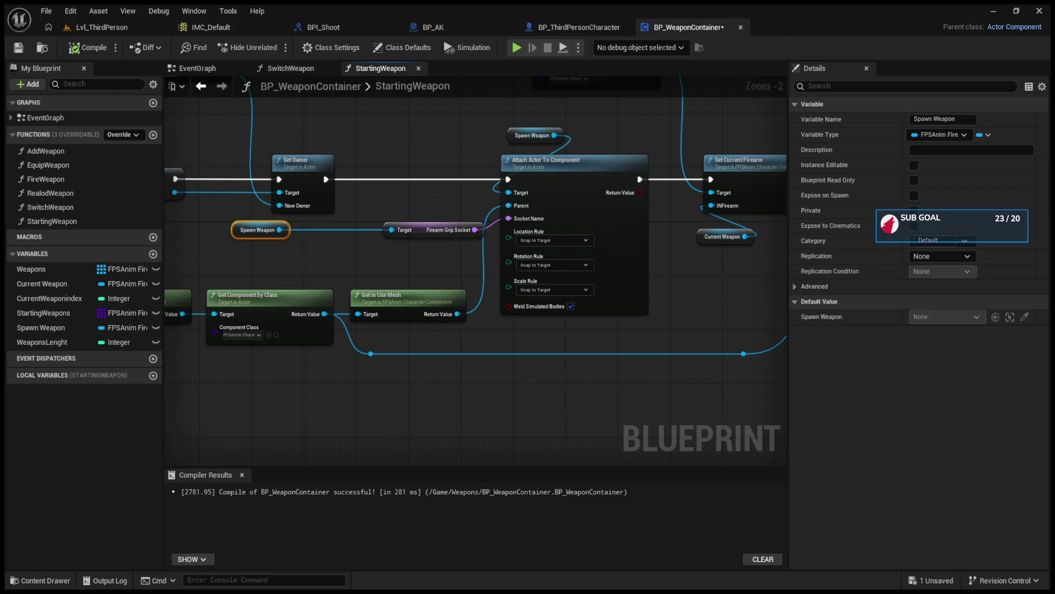
mouse_move(448, 272)
mouse_down()
mouse_move(396, 298)
mouse_move(494, 313)
mouse_move(618, 312)
mouse_up()
drag(510, 282, 601, 276)
Play-test Lvl_ThirdPerson again, then move the Spawn Weapon getter out of the way.
click(136, 33)
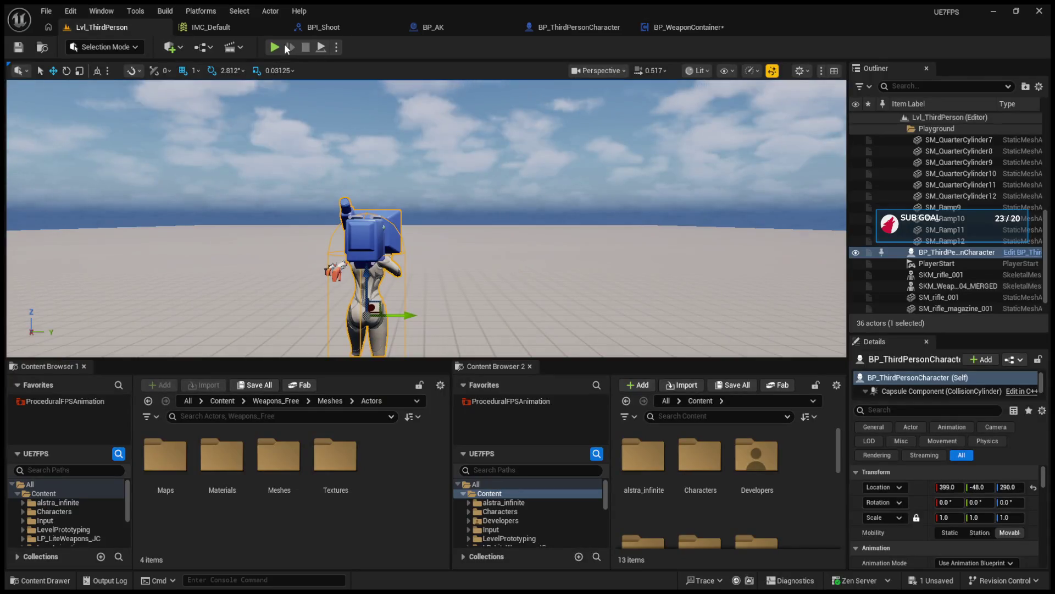
key(alt+p)
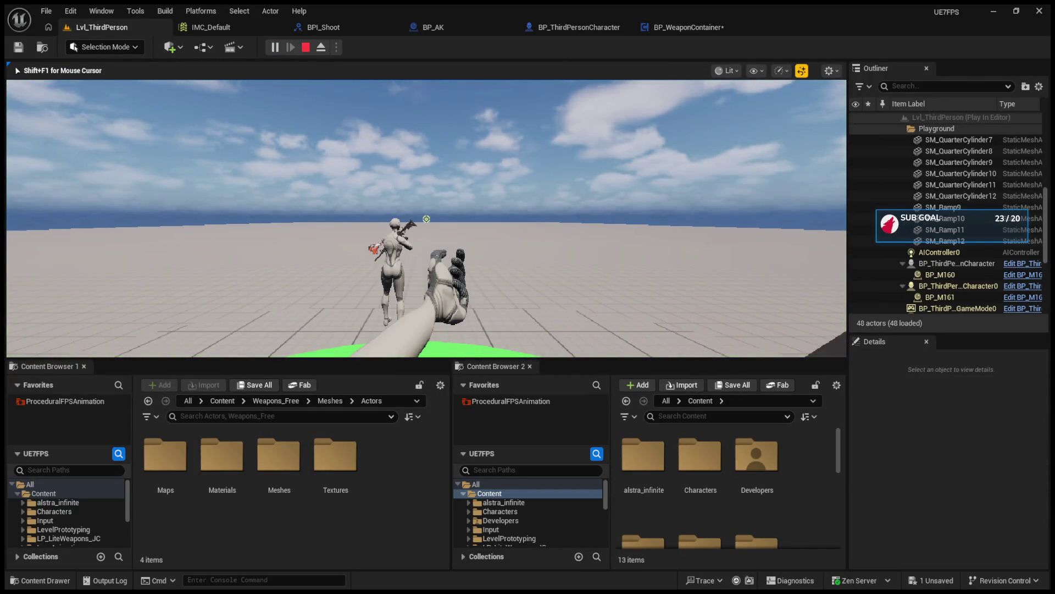
key(F8)
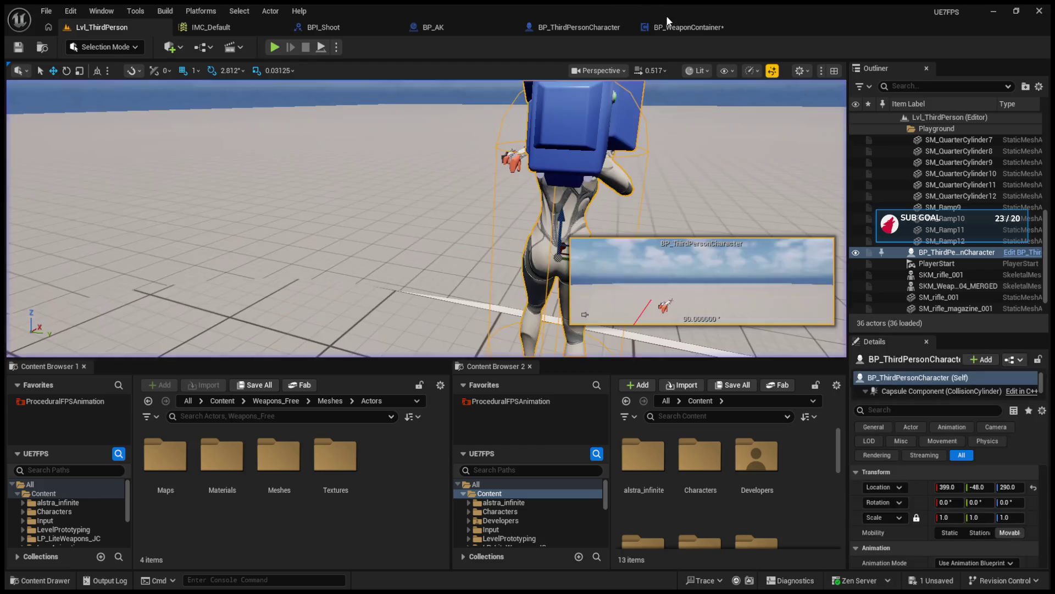
click(671, 28)
drag(455, 284, 399, 287)
Feed the spawned weapon into Attach Actor To Component's Target and start a play-test.
drag(593, 181, 492, 181)
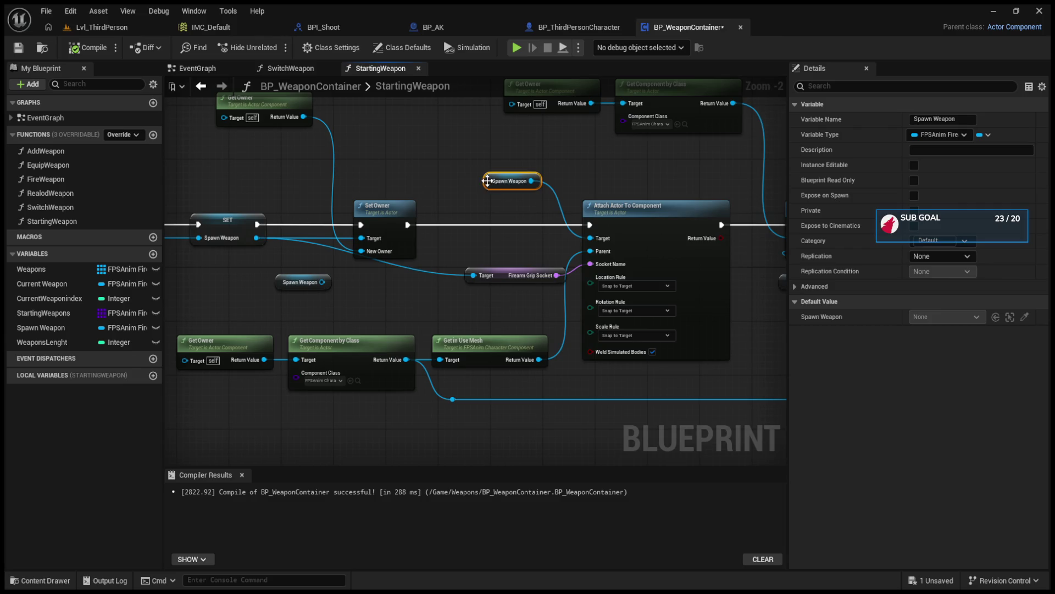
drag(261, 238, 601, 237)
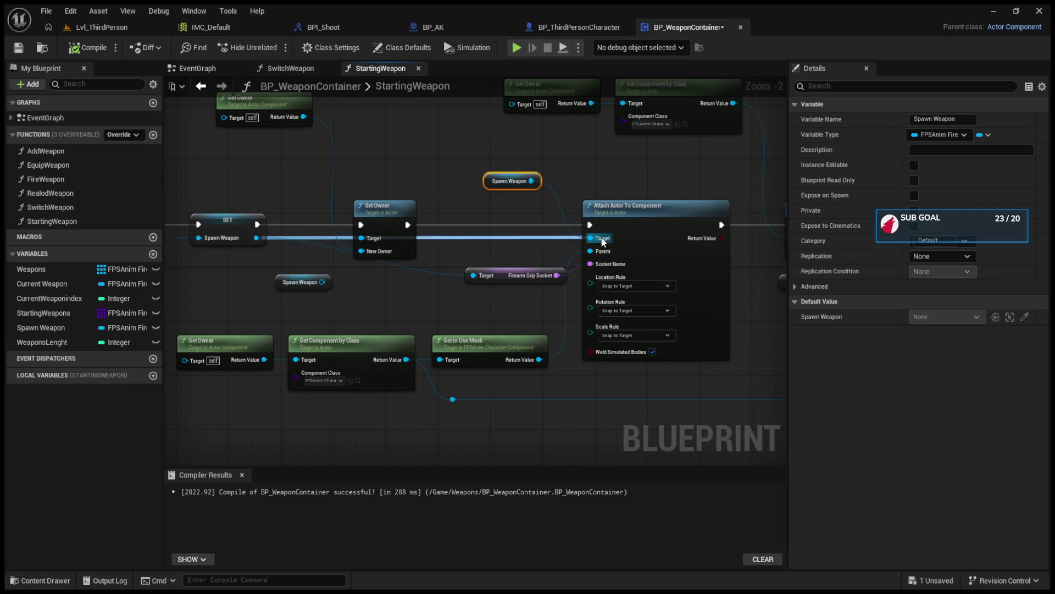
click(102, 26)
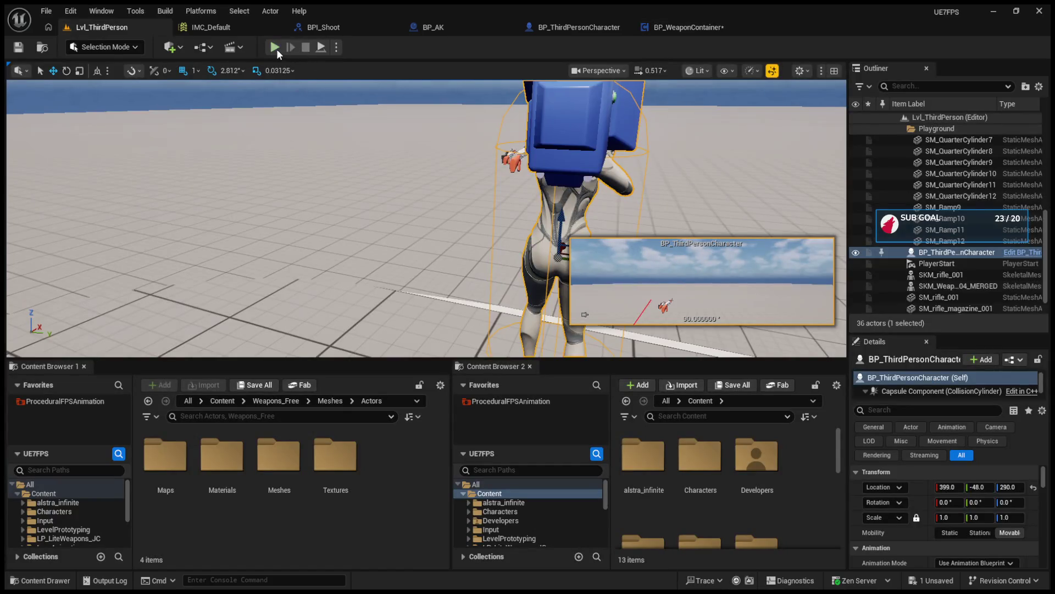
click(276, 47)
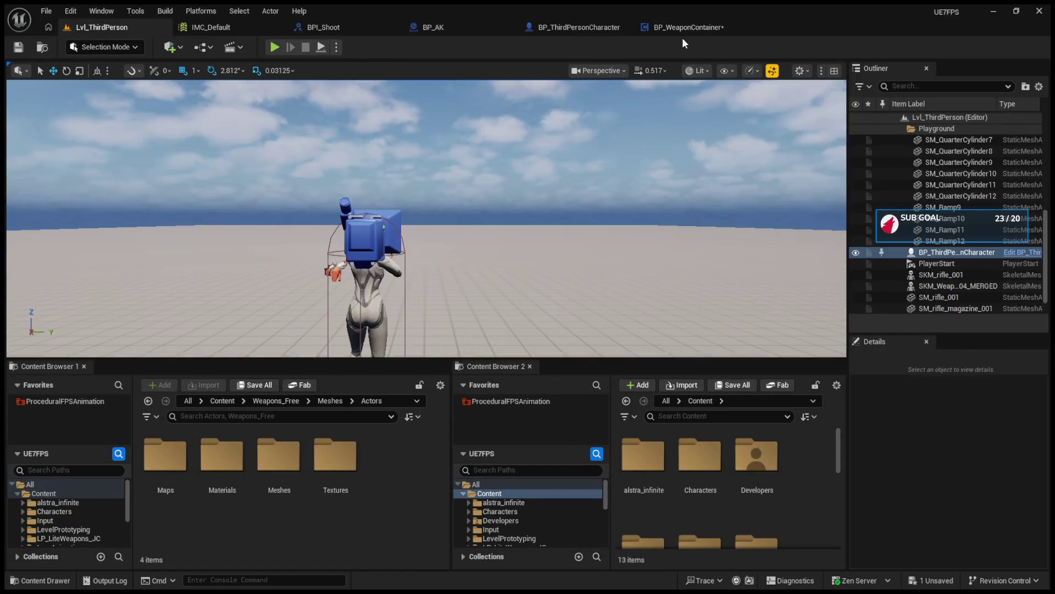
Recompile and briefly simulate BP_WeaponContainer with Set Current Firearm in view.
click(681, 29)
scroll(449, 238, down, 4)
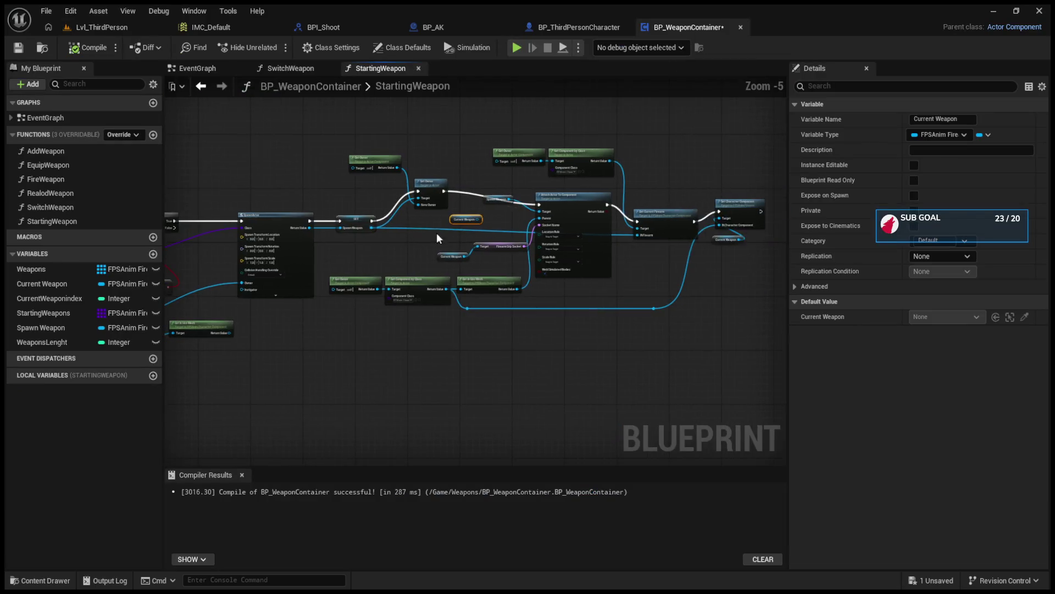
scroll(448, 232, up, 3)
drag(550, 247, 435, 248)
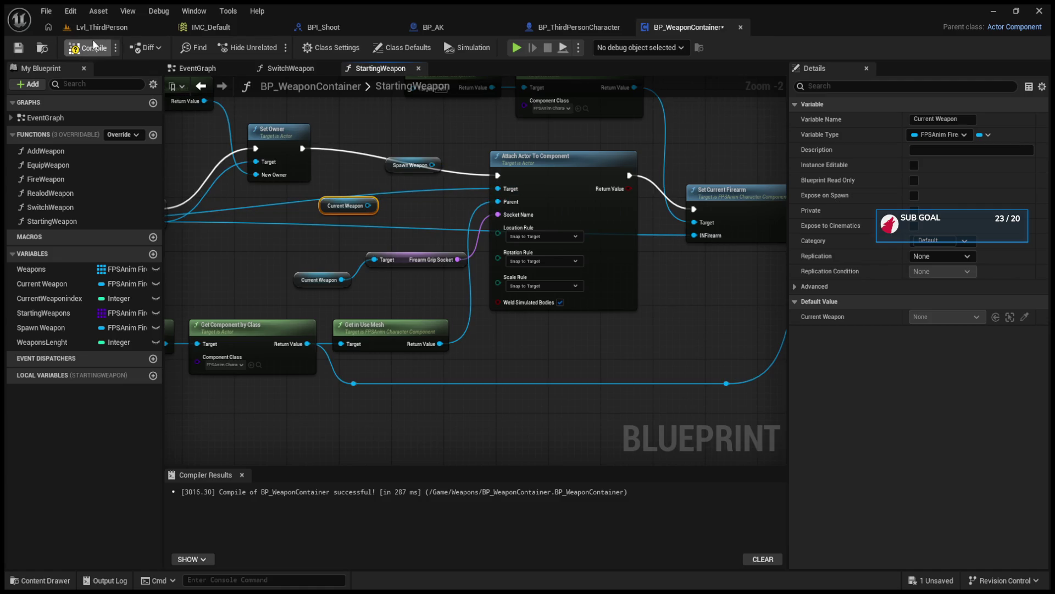
click(517, 47)
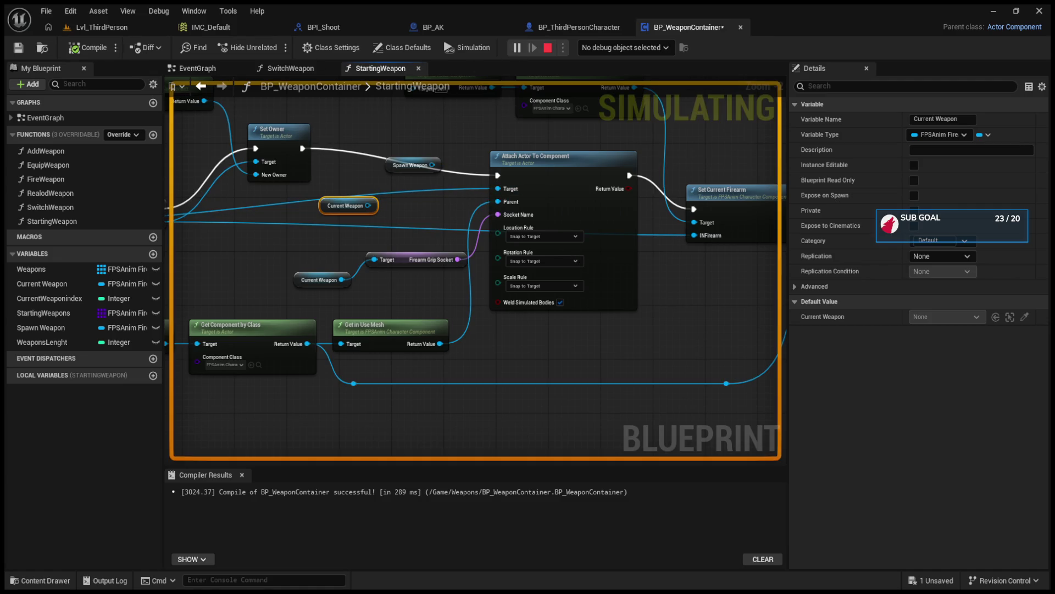
click(547, 47)
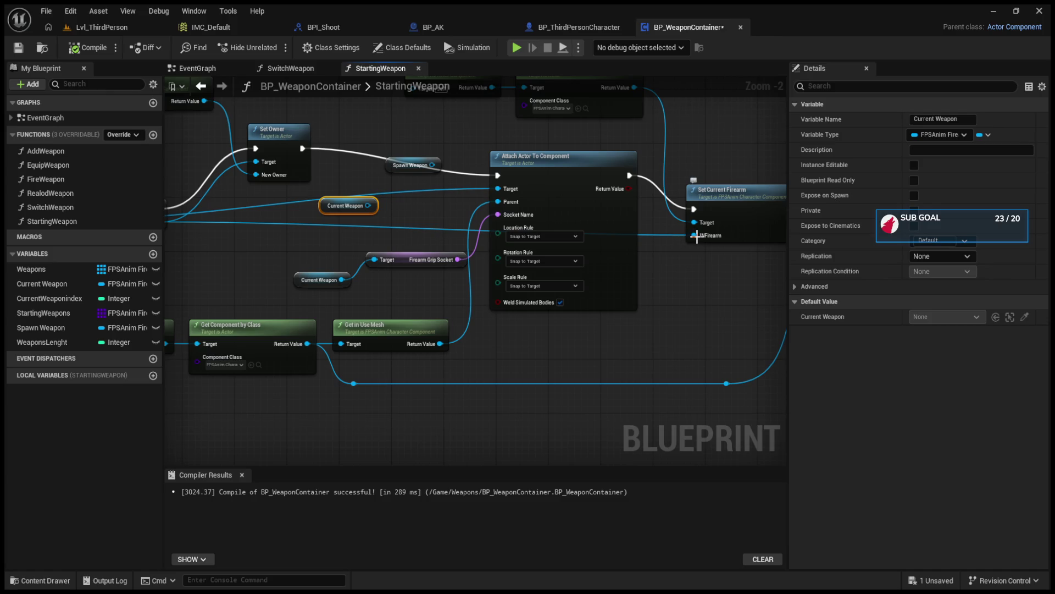
Inspect the INFirearm wiring, recompile BP_WeaponContainer, and play-test Lvl_ThirdPerson.
drag(697, 236, 715, 248)
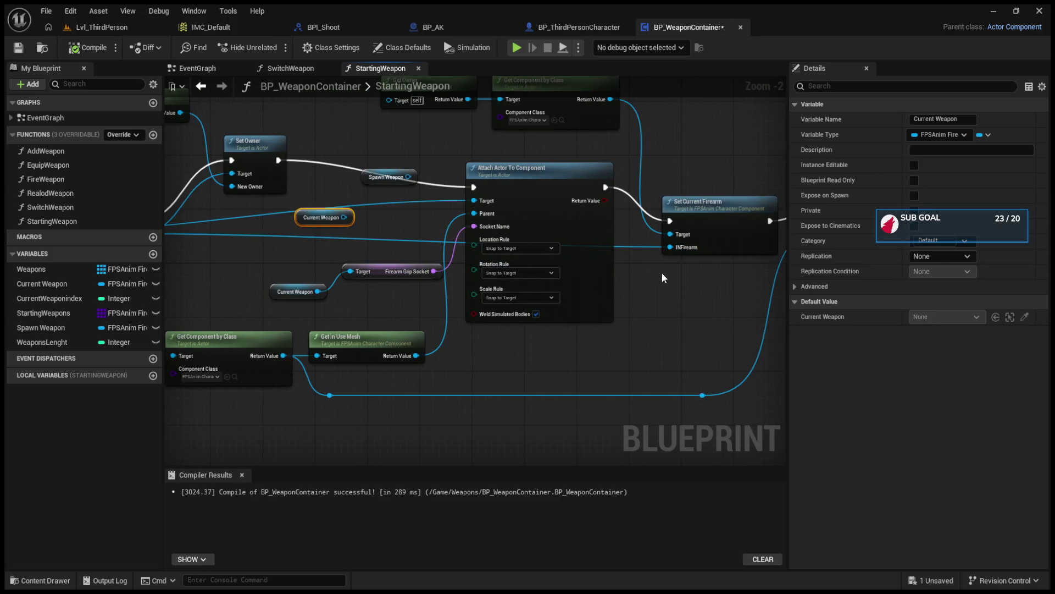
drag(662, 272, 865, 275)
drag(725, 256, 554, 255)
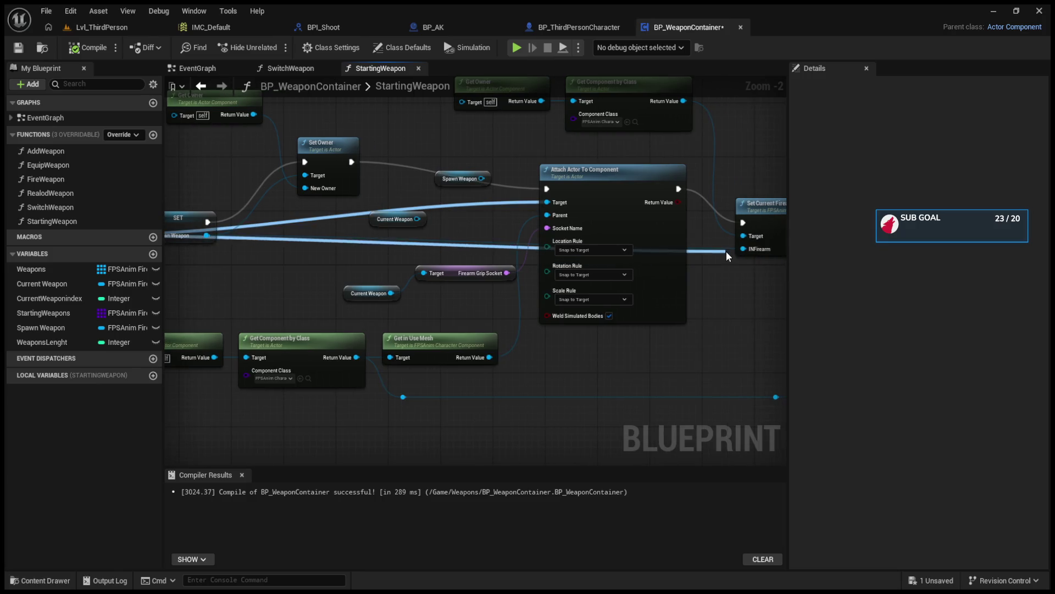
click(106, 48)
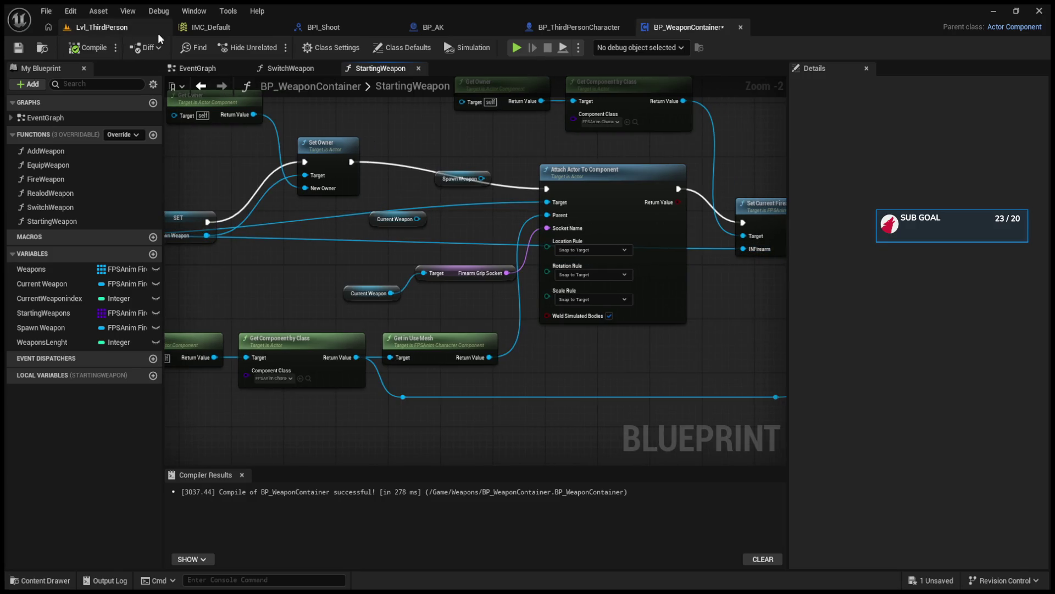
click(157, 32)
click(271, 47)
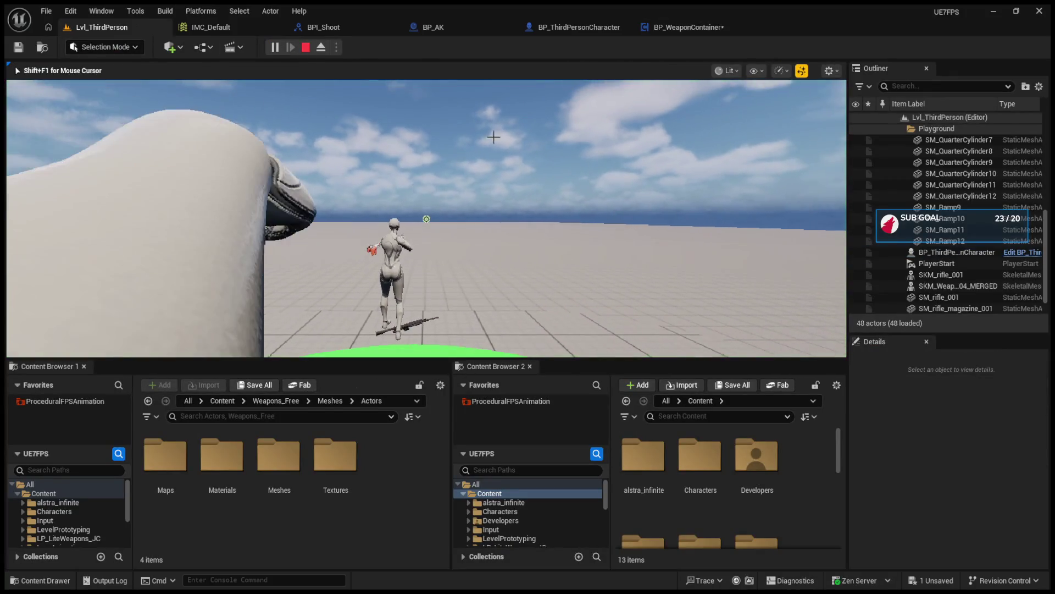
Rearrange Set Character Component and the Current Weapon getter, starting a new Target connection.
click(691, 25)
drag(656, 206, 339, 213)
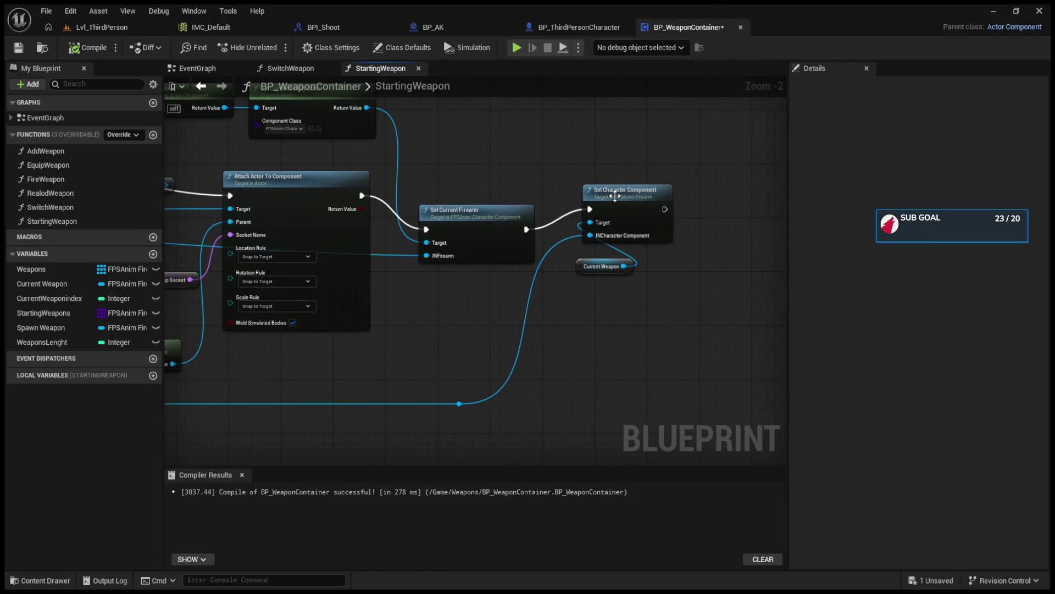
drag(577, 269, 437, 296)
mouse_move(641, 207)
mouse_down()
mouse_move(660, 225)
mouse_move(655, 212)
mouse_up()
mouse_move(603, 235)
mouse_down()
mouse_move(41, 249)
mouse_move(417, 242)
mouse_up()
Play-test the level, then undo the last two graph edits.
click(102, 28)
click(273, 47)
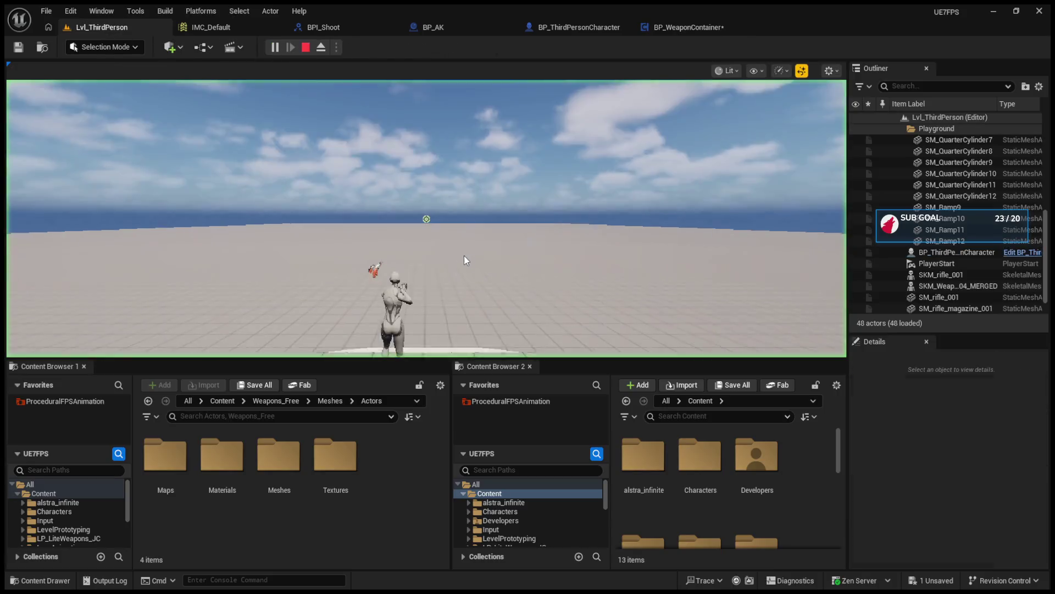
key(Escape)
click(688, 27)
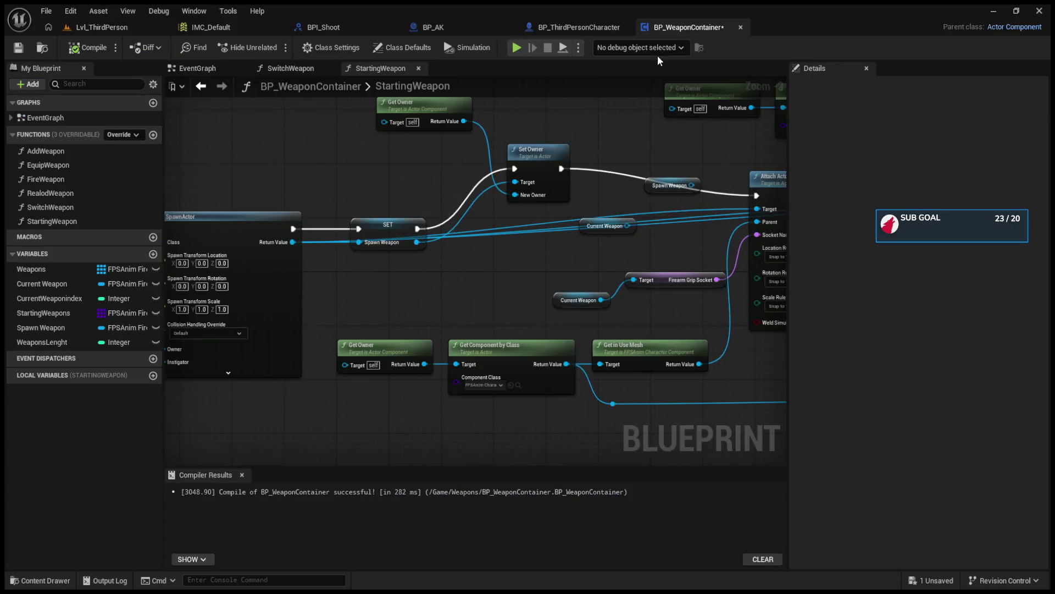
scroll(506, 248, down, 3)
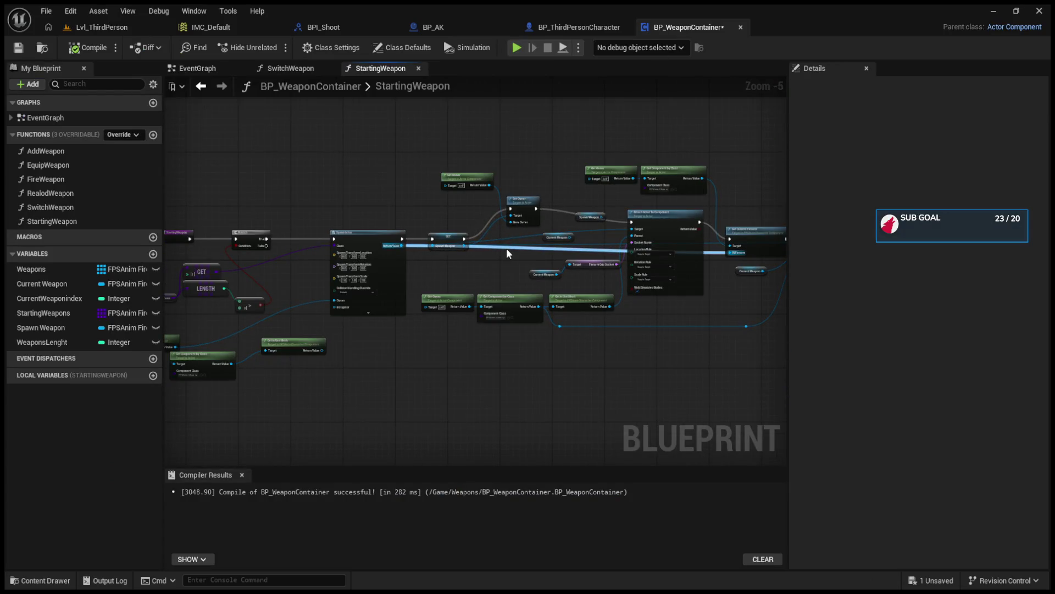
key(ctrl+z)
key(ctrl+z)
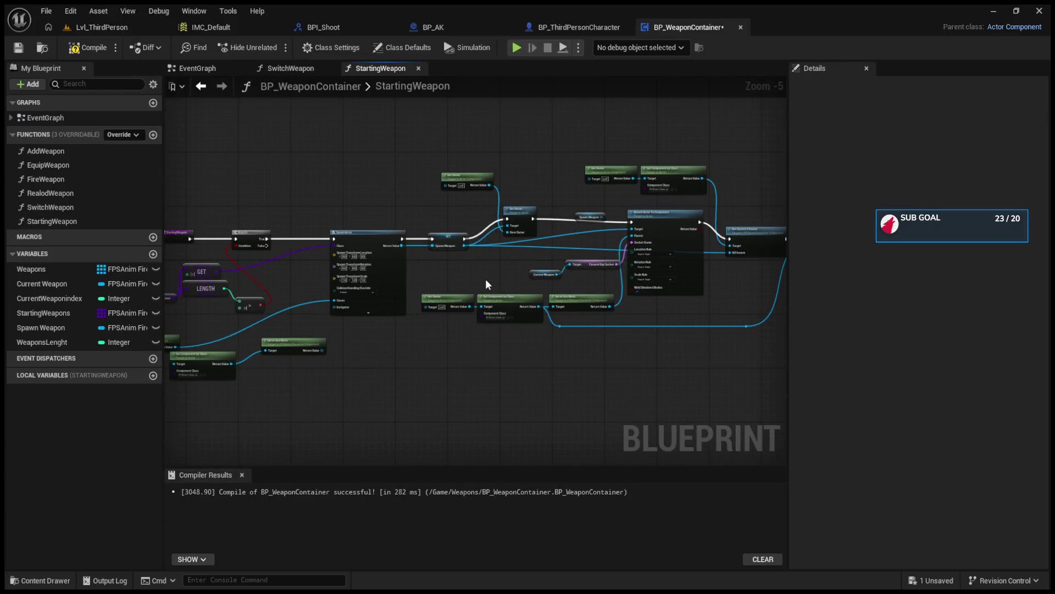
key(ctrl+z)
key(ctrl+z)
key(ctrl+z)
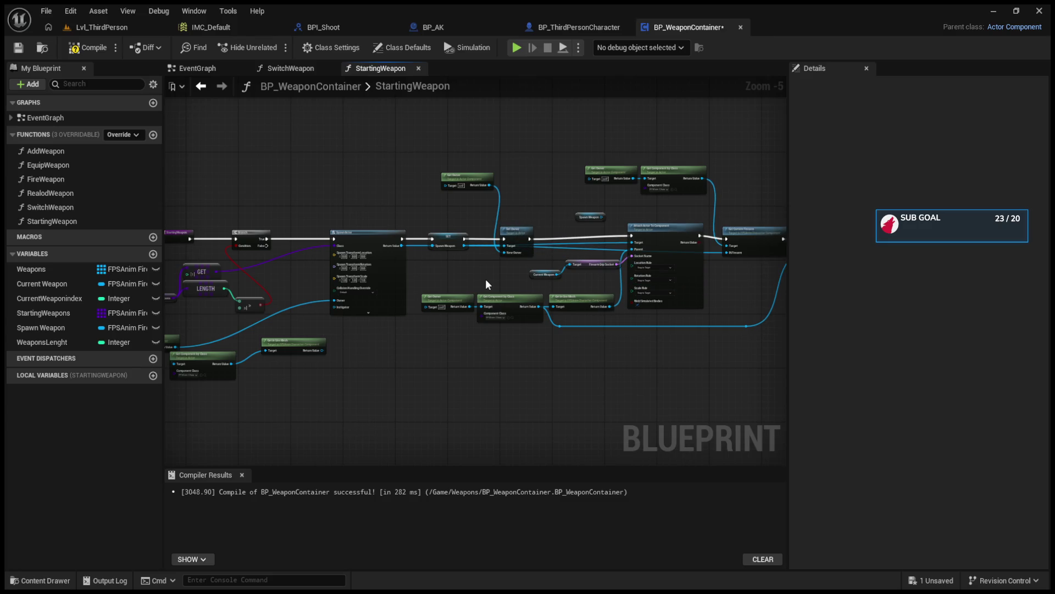
Run another play-test and step through the graph edits again with Ctrl+Z.
click(93, 31)
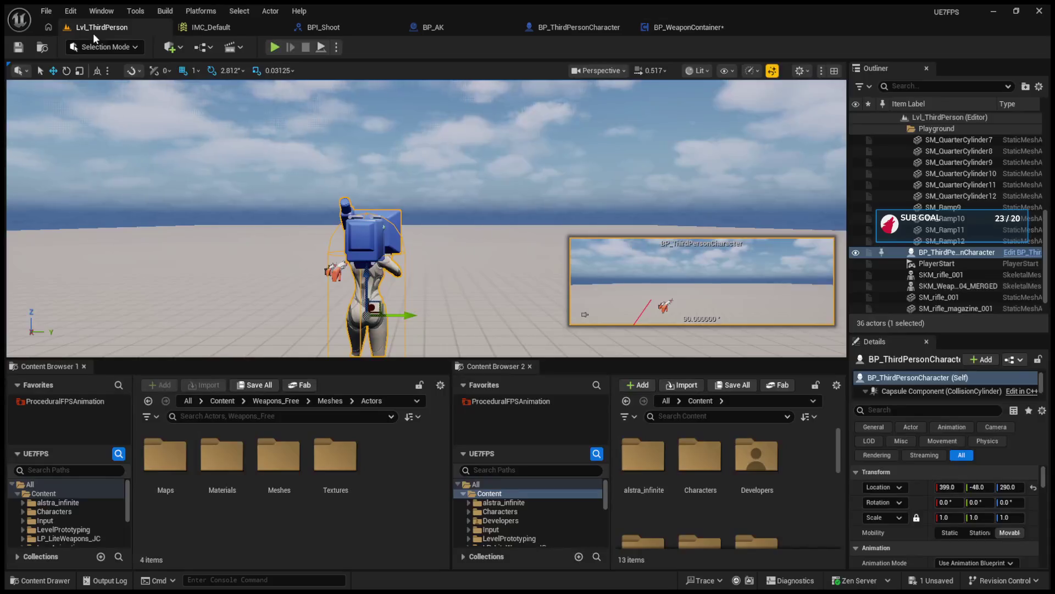
key(alt+p)
key(Escape)
click(689, 27)
key(ctrl+z)
key(ctrl+z)
key(ctrl+z)
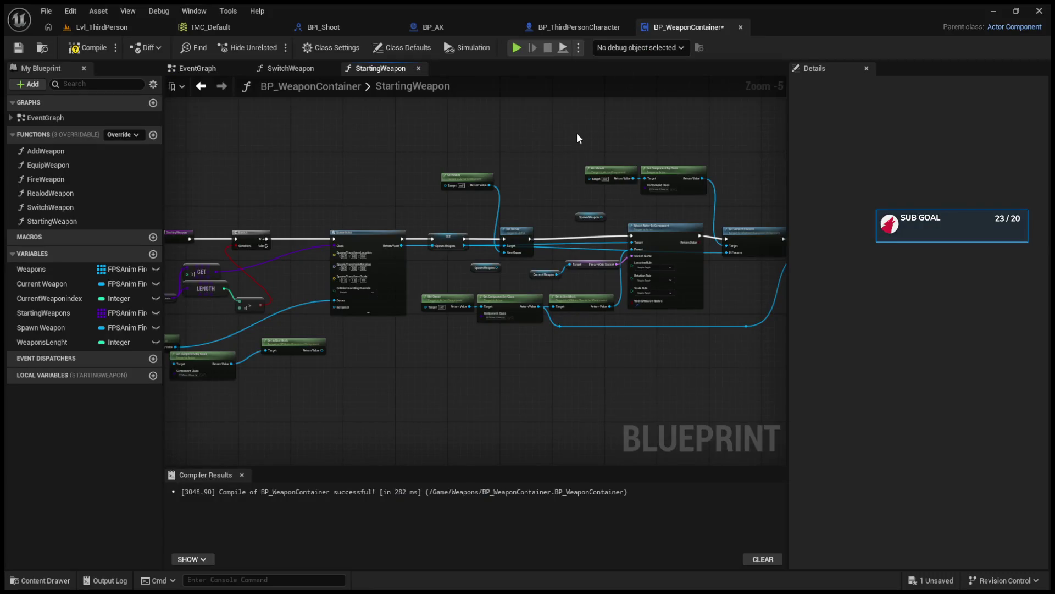
key(ctrl+z)
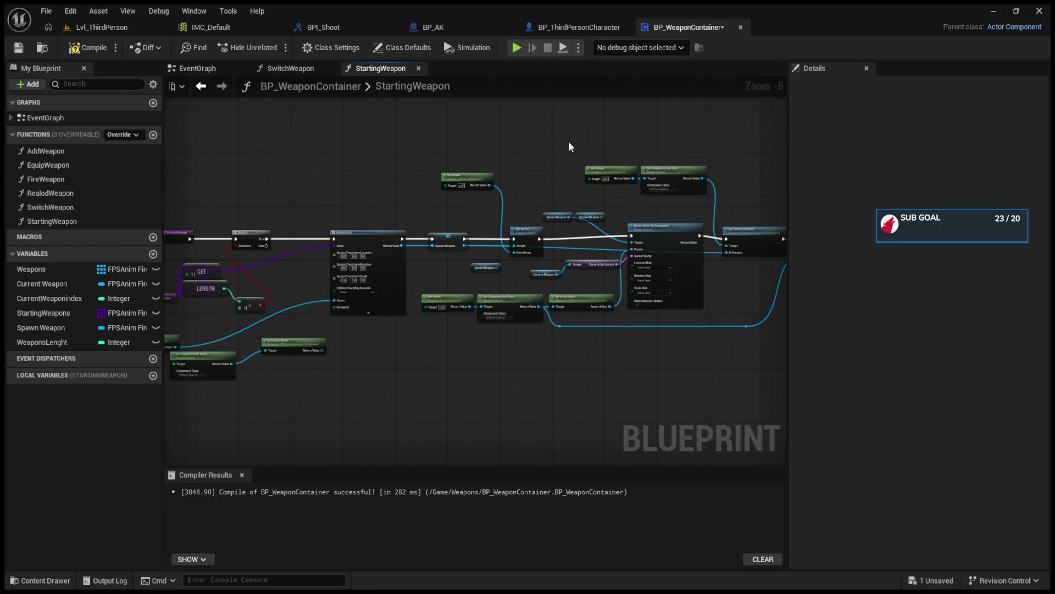
Reselect the third-person character and restore Current Weapon as the attach node's Target.
scroll(585, 239, up, 3)
click(62, 28)
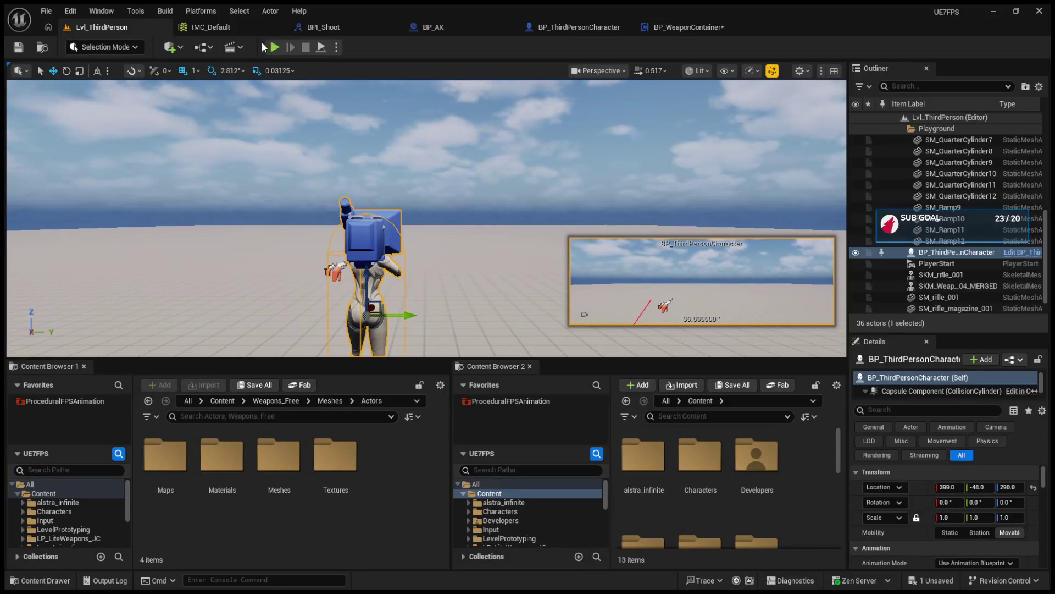
click(343, 101)
key(ctrl+z)
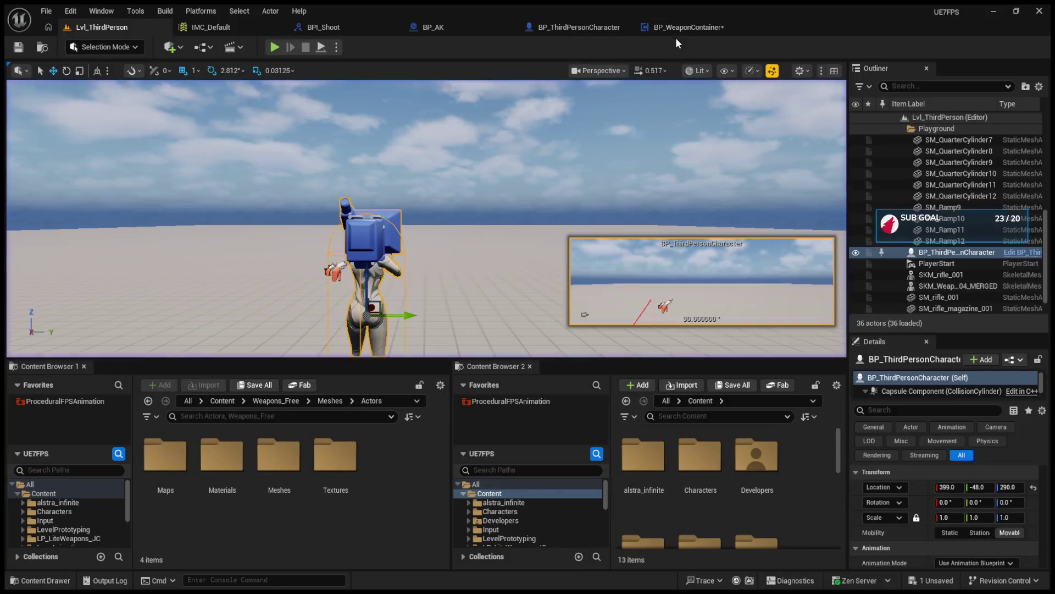
click(681, 27)
key(ctrl+y)
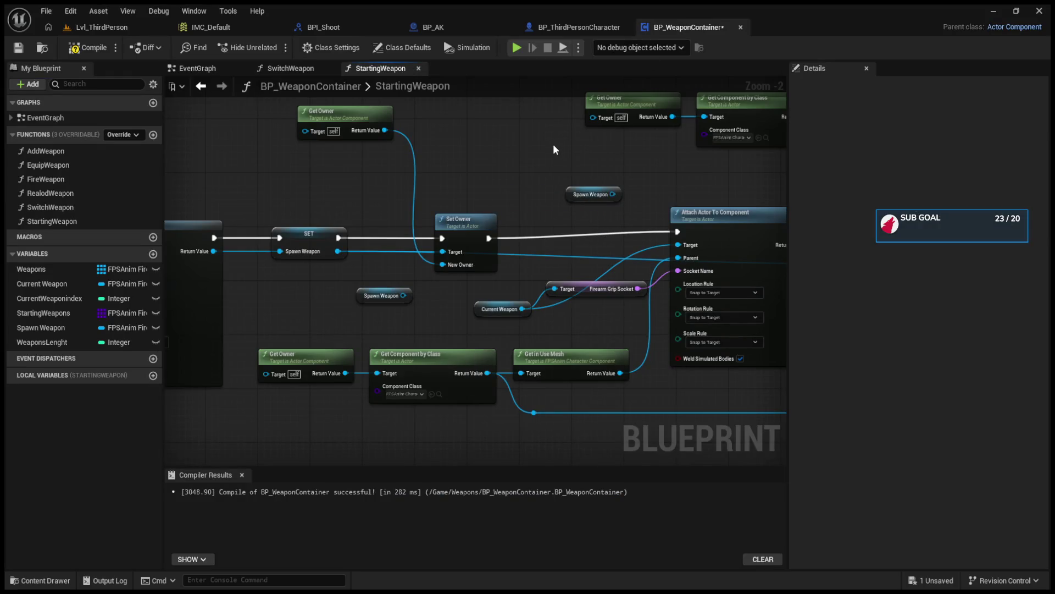
Play-test the level twice to check the Current Weapon attach target.
click(93, 29)
click(268, 49)
key(Escape)
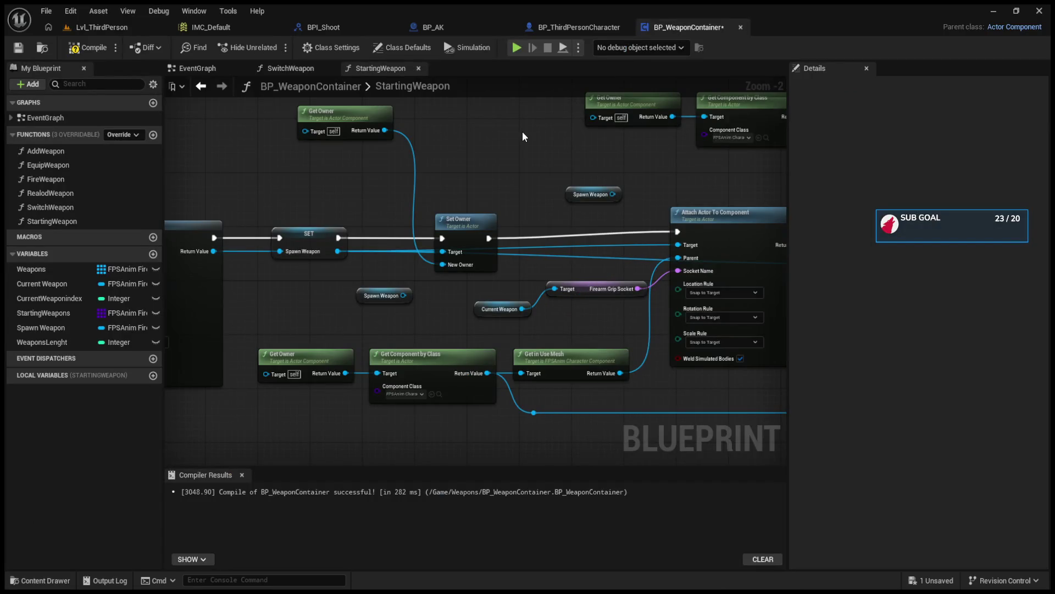
click(134, 28)
click(275, 48)
key(Escape)
Revert the grip socket lookup, feed Spawn Weapon into Firearm Grip Socket, and play-test.
key(ctrl+z)
click(96, 26)
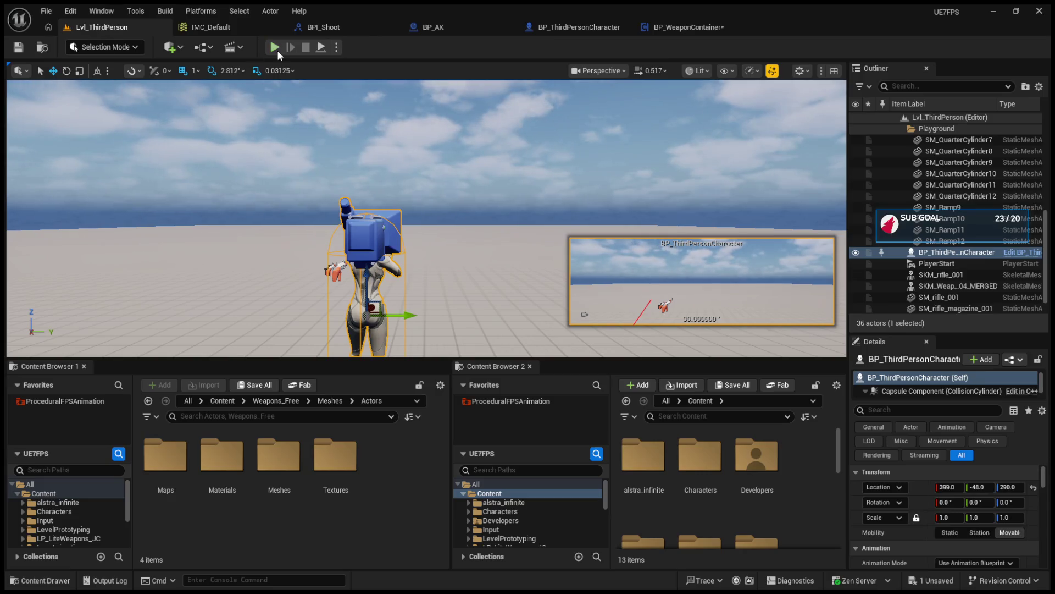
key(alt+p)
key(Escape)
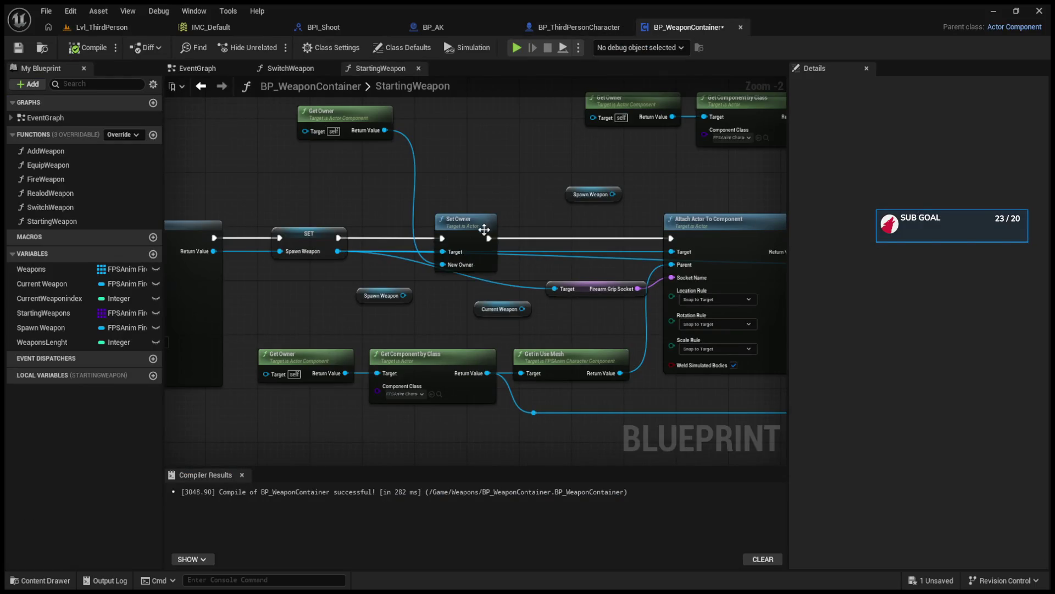
drag(403, 295, 554, 288)
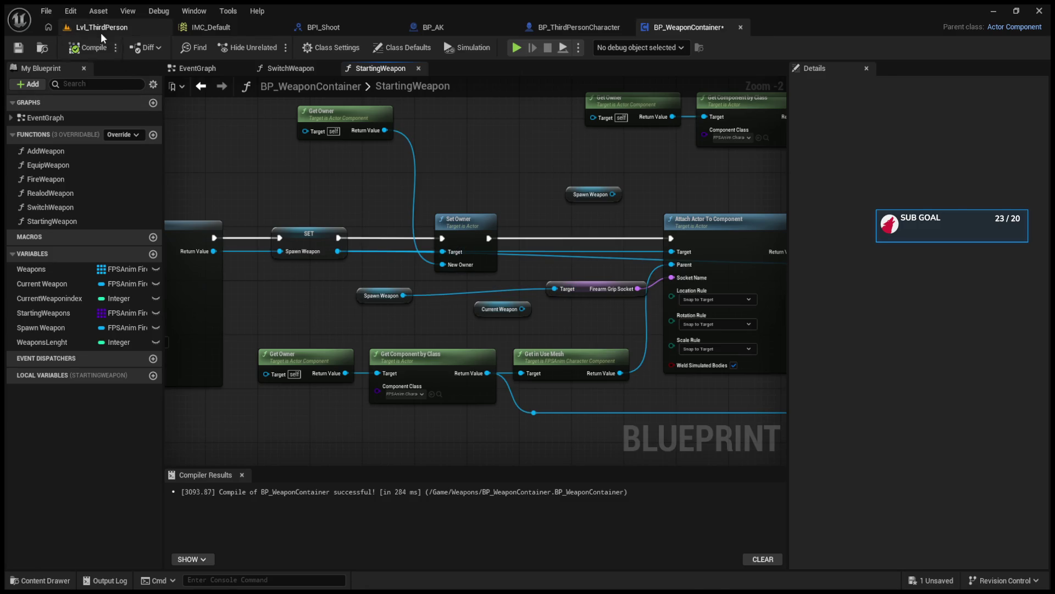
key(alt+p)
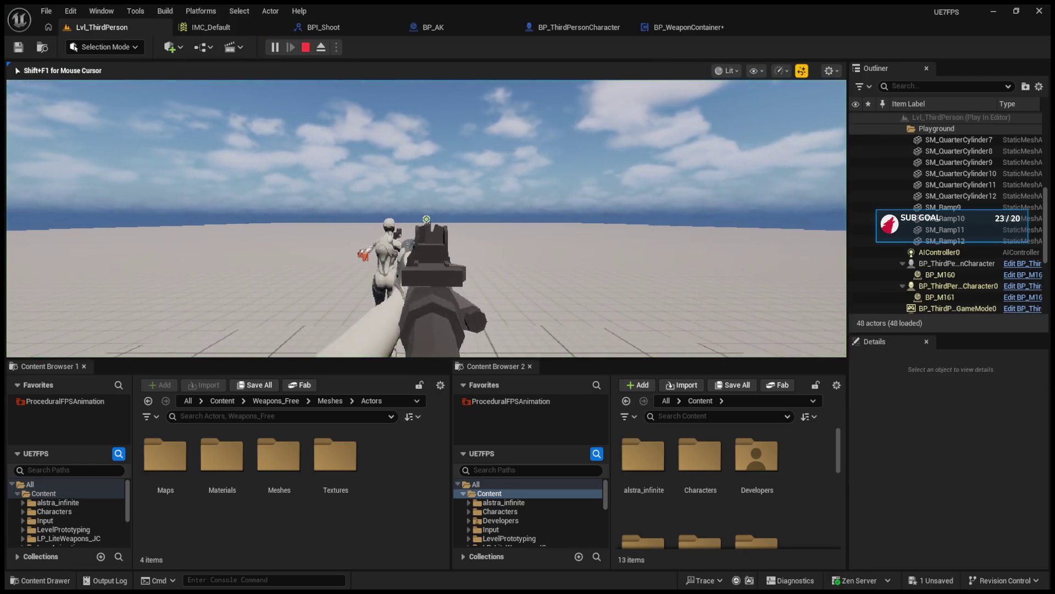
Move the Spawn Weapon getter toward the attach node and run a quick test.
key(Escape)
click(654, 28)
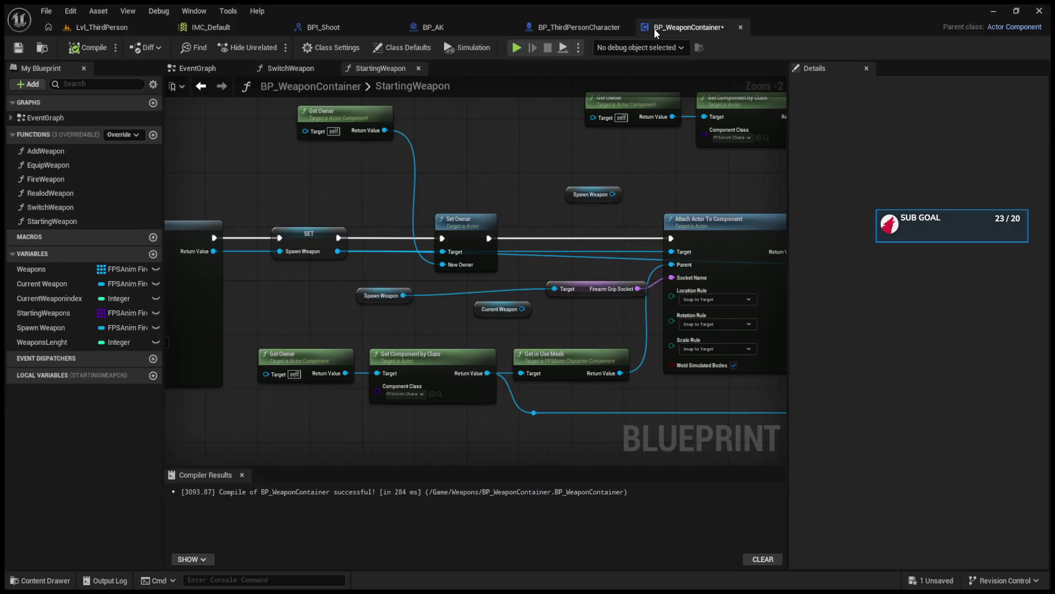
mouse_move(356, 300)
mouse_down()
mouse_move(699, 259)
mouse_move(686, 256)
mouse_up()
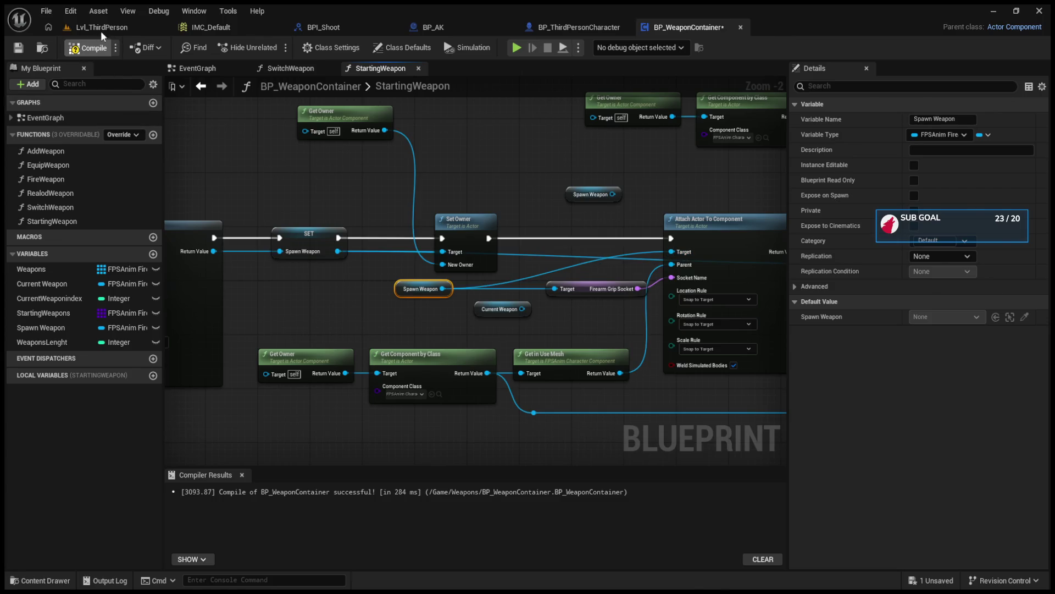
click(97, 28)
click(274, 47)
key(Escape)
click(687, 27)
Place the Spawn Weapon getter beside Set Owner and delete the Current Weapon getter.
mouse_move(637, 127)
mouse_down()
mouse_move(334, 153)
mouse_move(261, 180)
mouse_move(404, 220)
mouse_up()
drag(206, 308, 264, 300)
click(294, 325)
key(Delete)
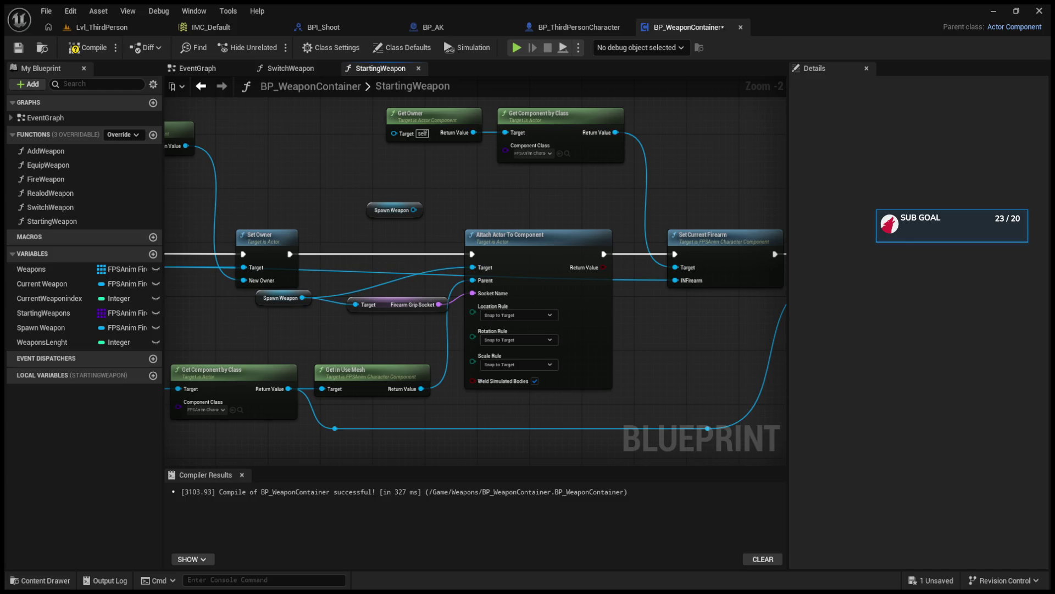
Wire a new Spawn Weapon getter into Set Current Firearm's INFirearm and start a play-test.
drag(280, 297, 307, 319)
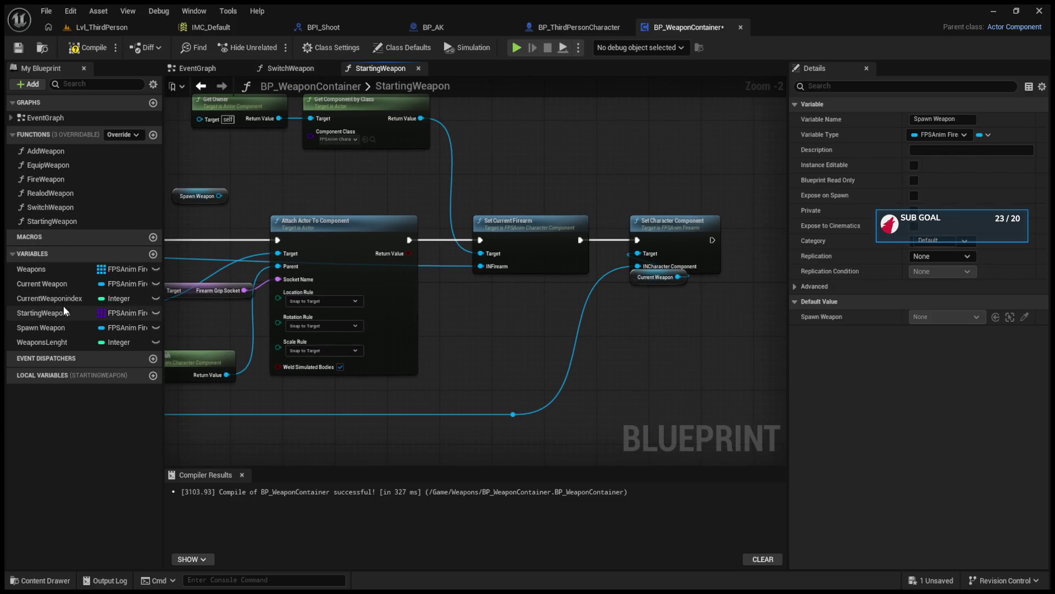
click(65, 330)
drag(503, 267, 501, 267)
drag(443, 252, 507, 301)
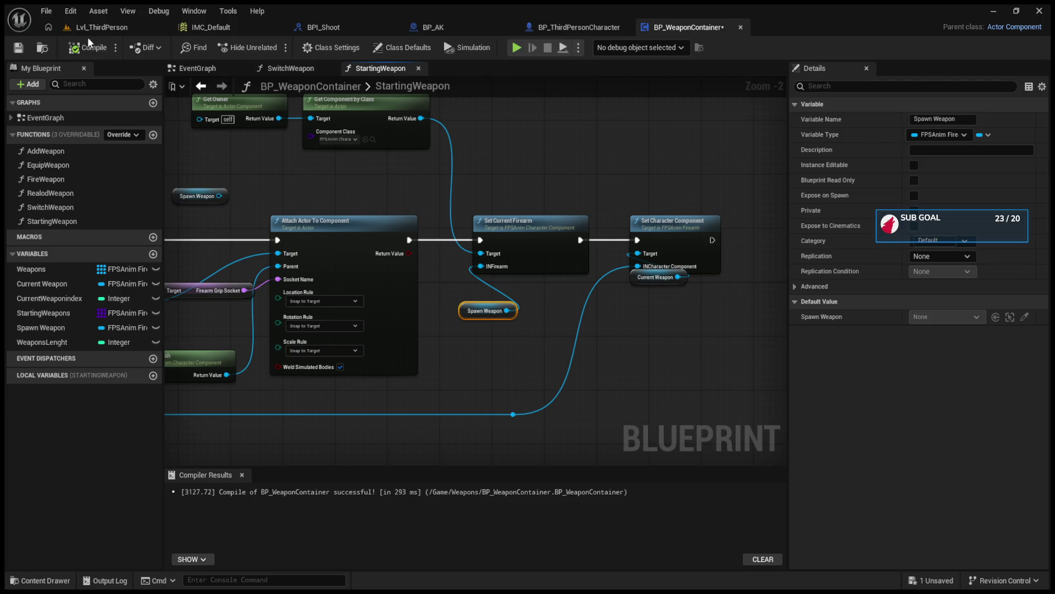
click(144, 31)
click(273, 48)
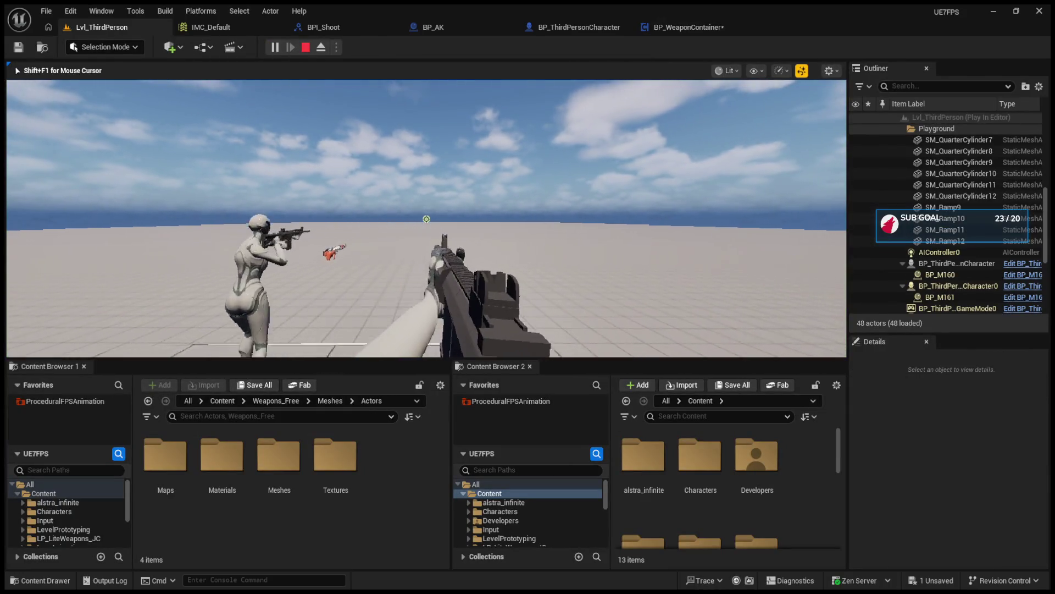
Walk forward past the floating AK pickup, then stop the play-test.
key(w)
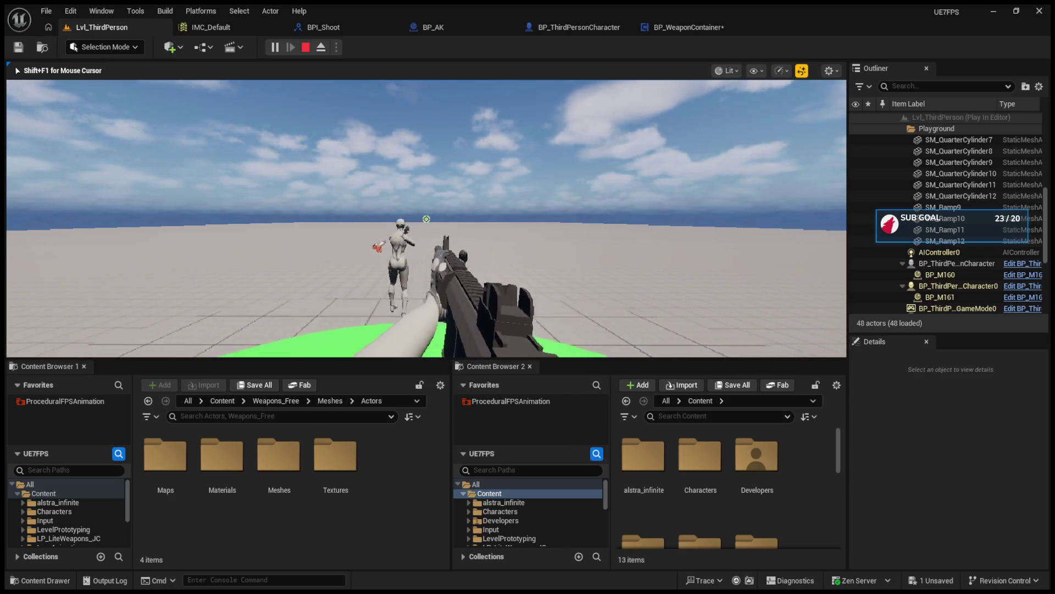
key(w)
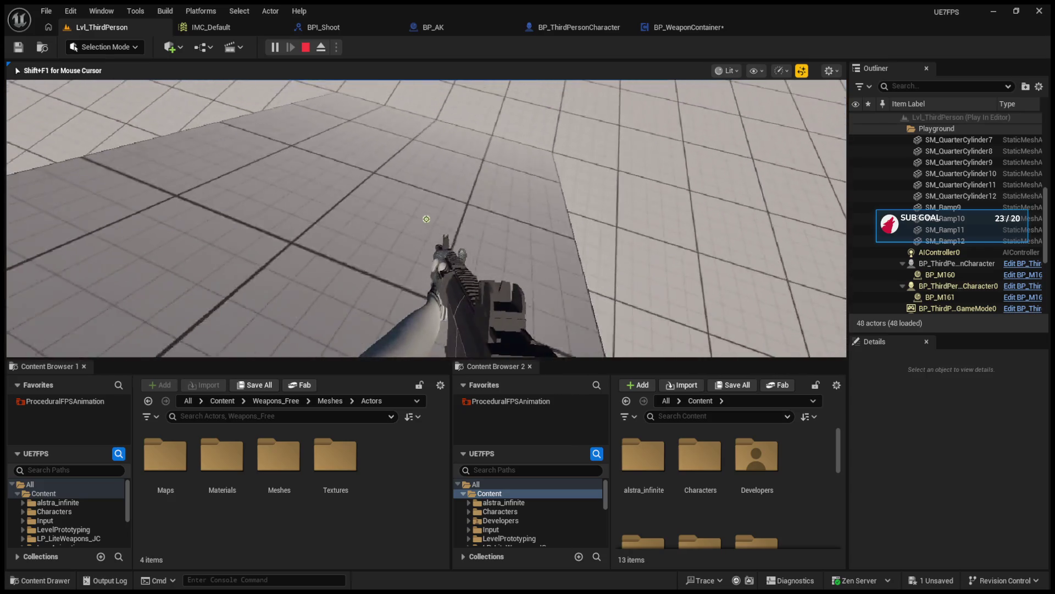
key(w)
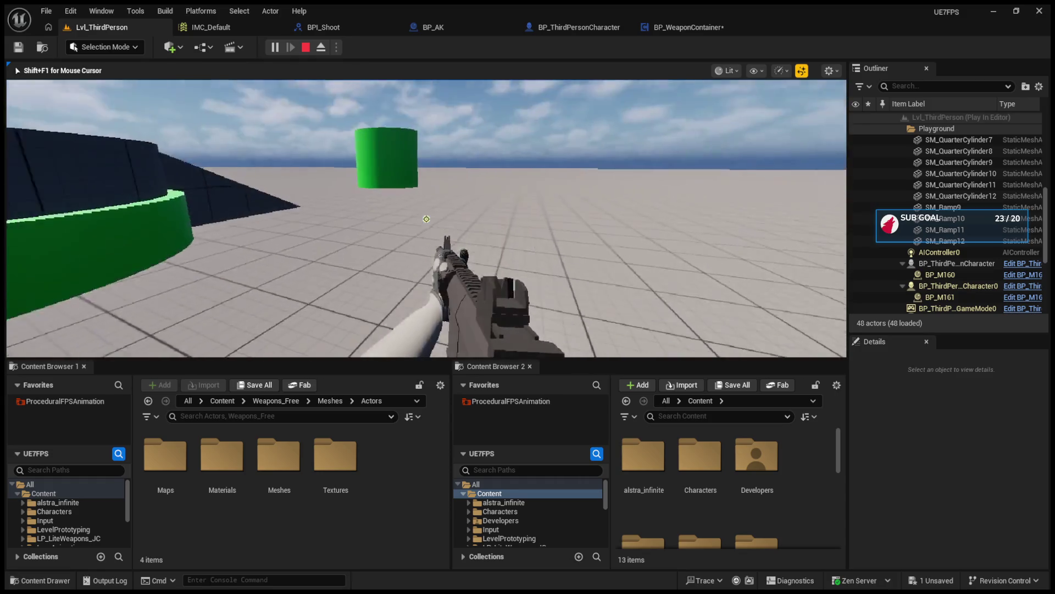
key(Escape)
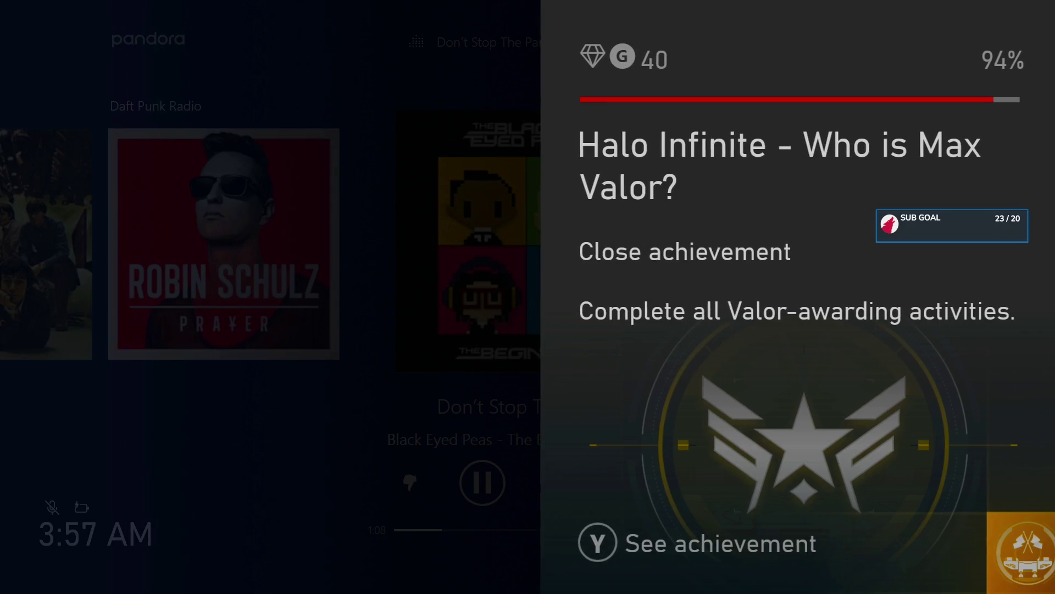
Raise Pandora's music volume to 40% from the Xbox guide's media panel, then close it.
key(super)
key(Down)
key(Down)
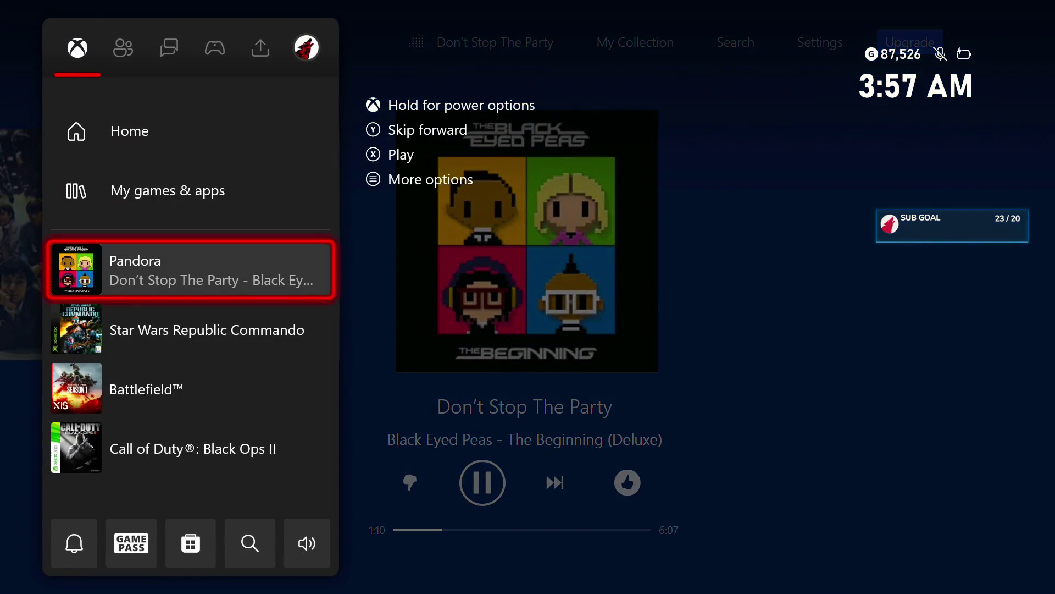
key(Return)
key(Down)
key(Right)
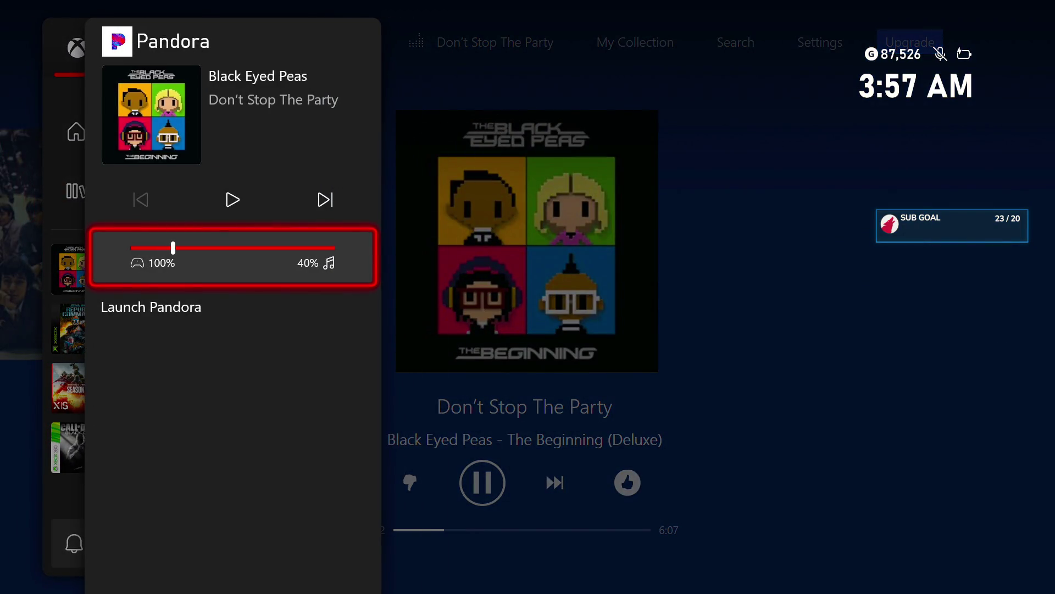
key(Escape)
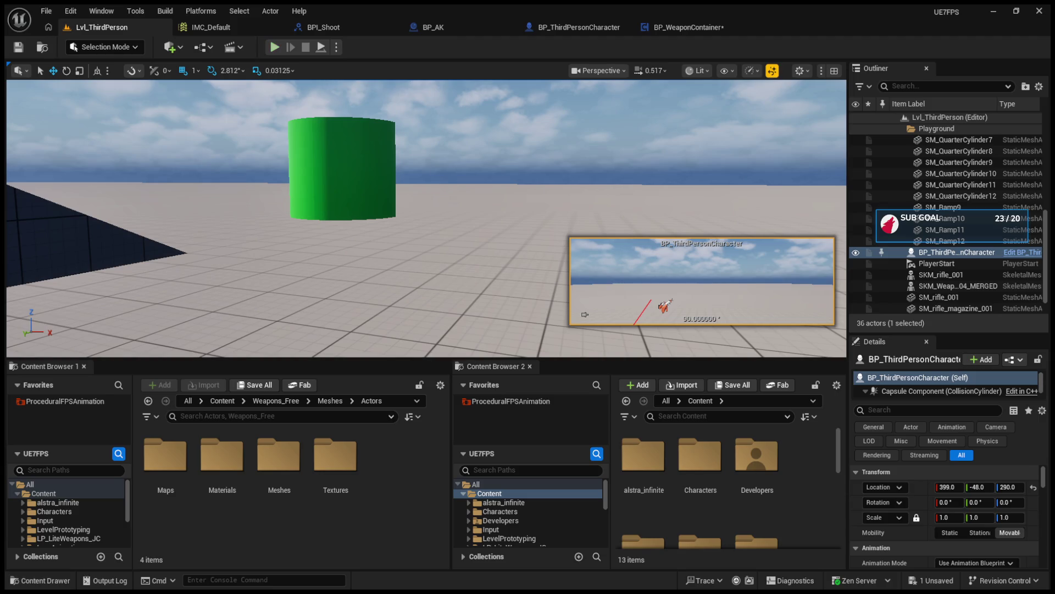
Start a play-test and walk toward the green cylinder and the ramp.
click(274, 48)
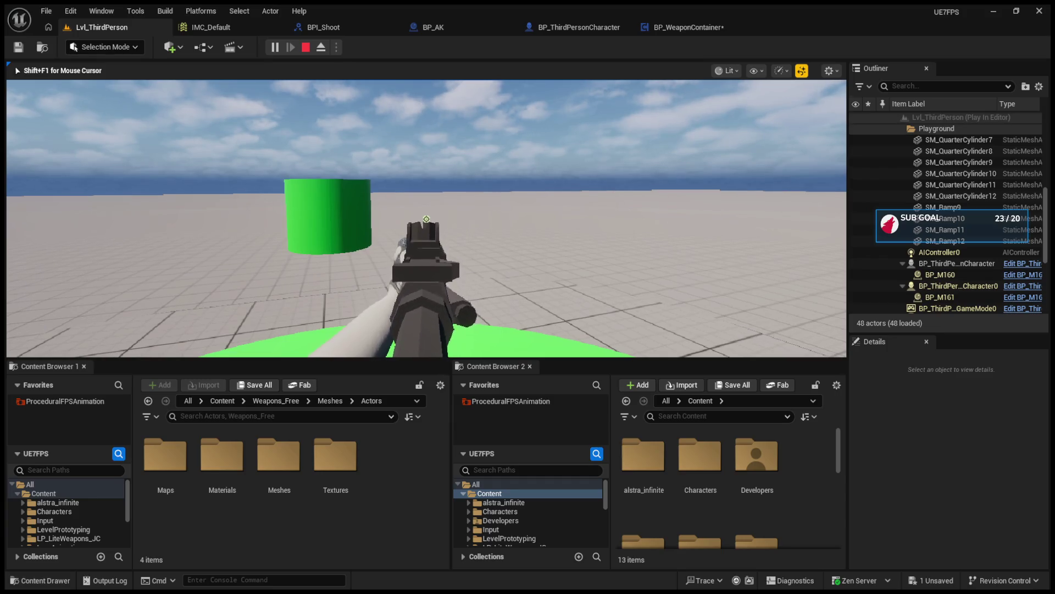
key(w)
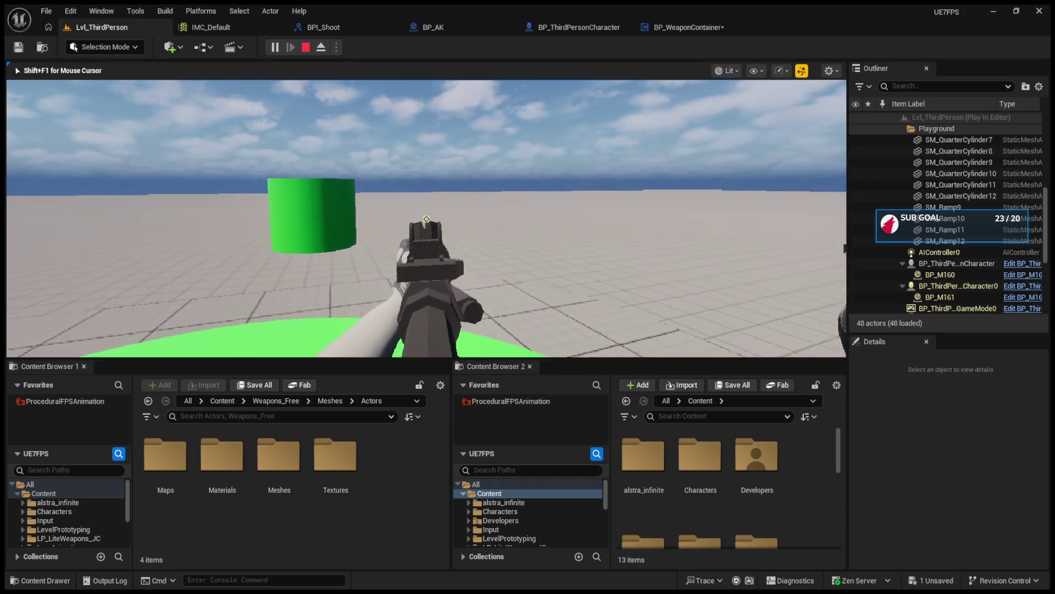
key(shift+w)
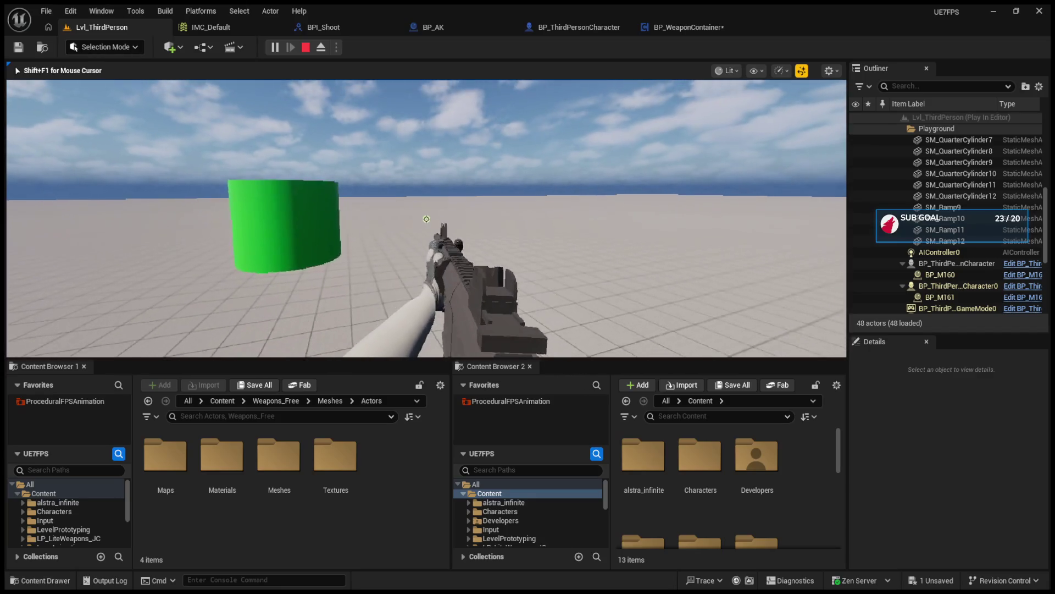
key(w)
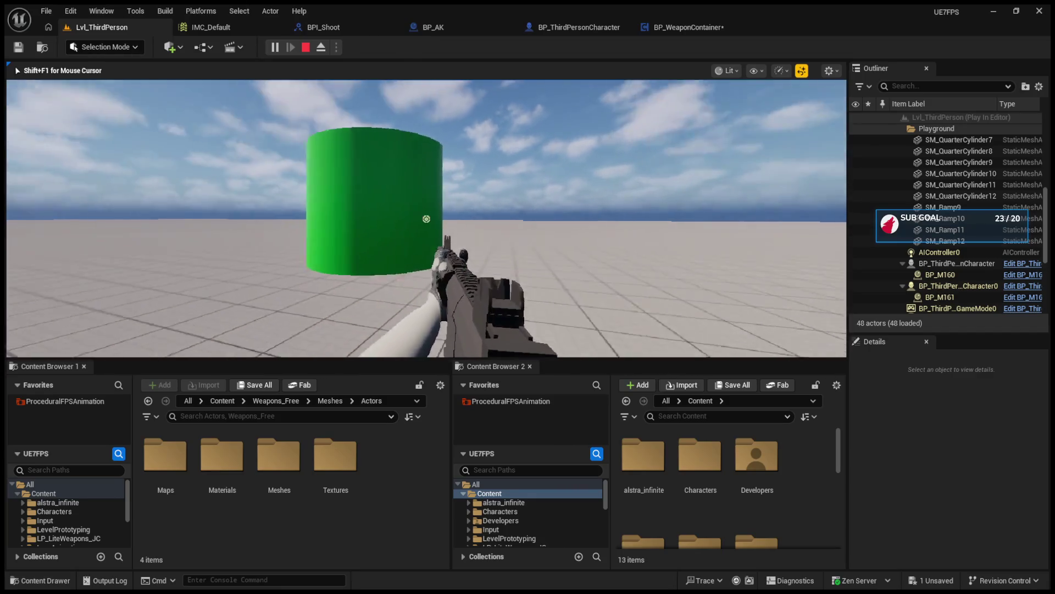
key(w)
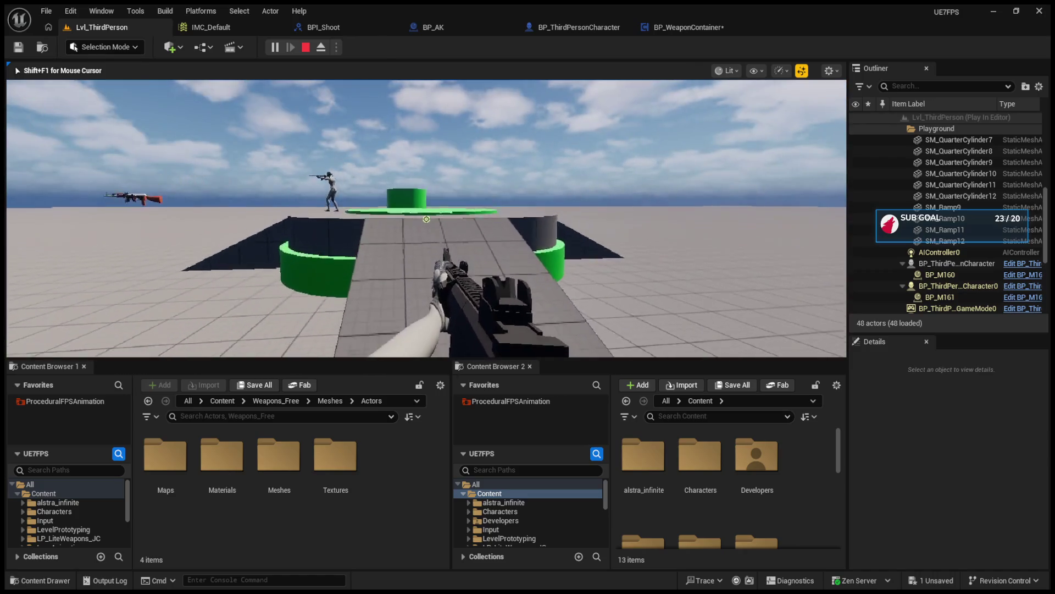
key(w)
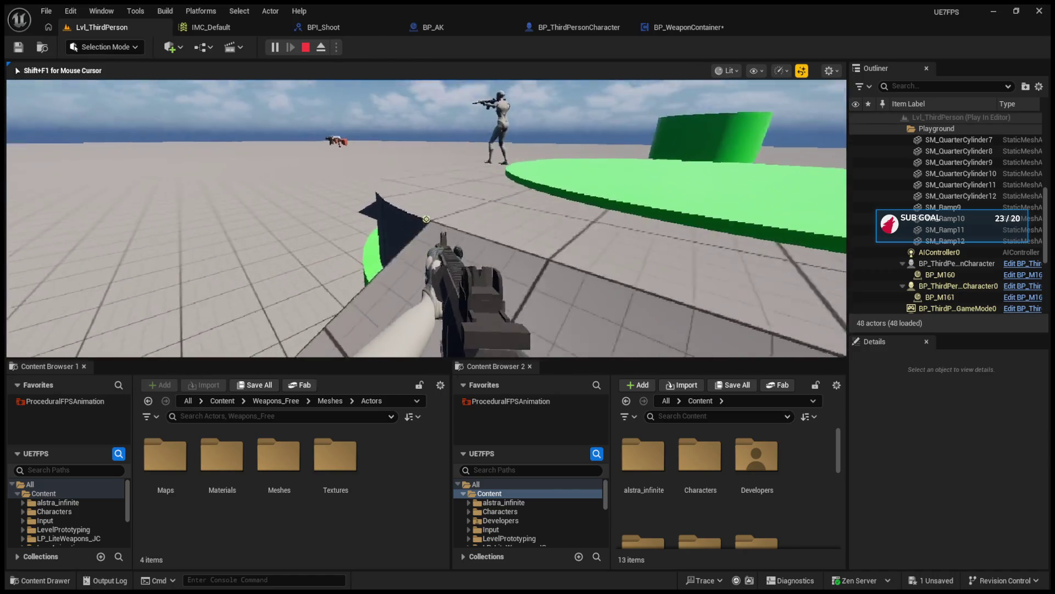
Climb over the ramp and approach the green circular platform.
key(w)
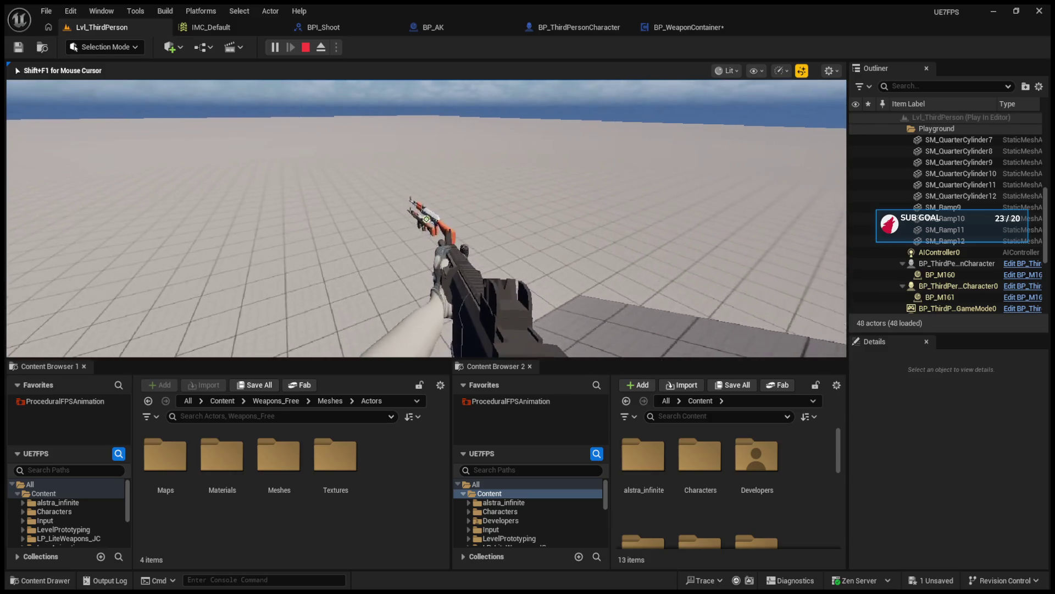
key(w)
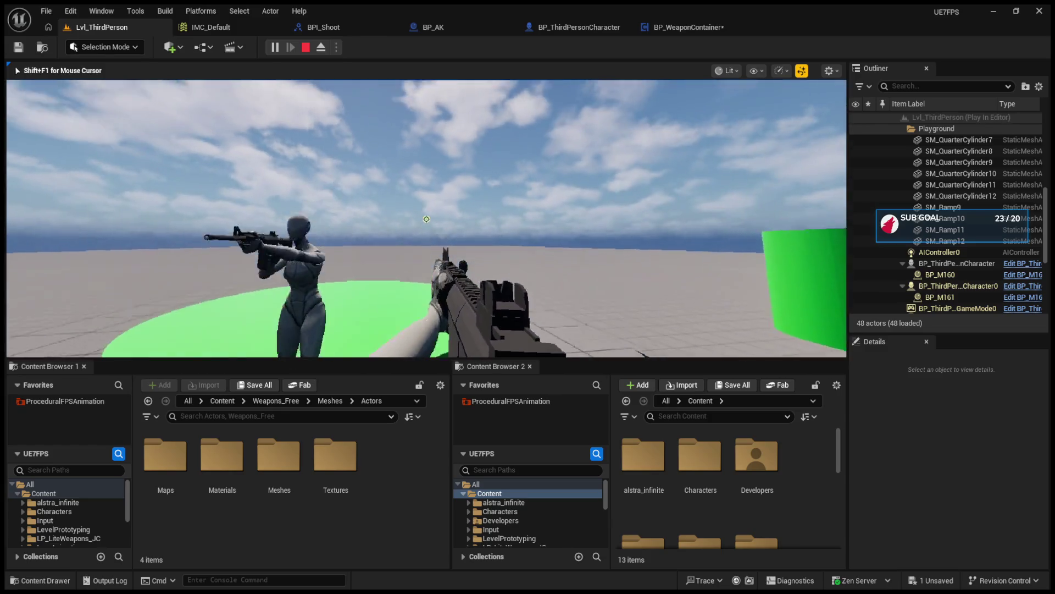
key(w)
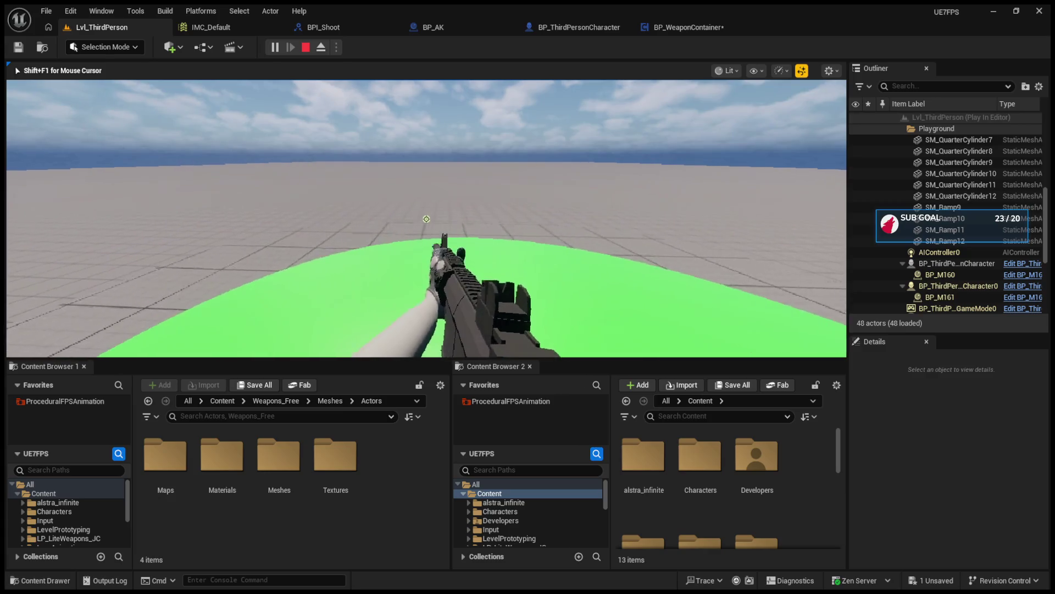
key(w)
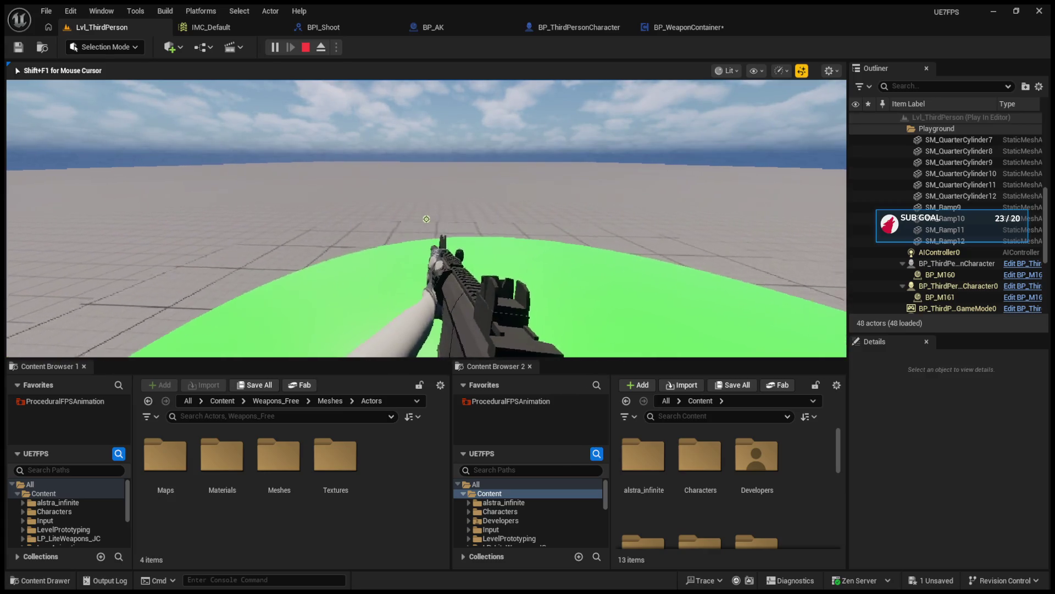
key(w)
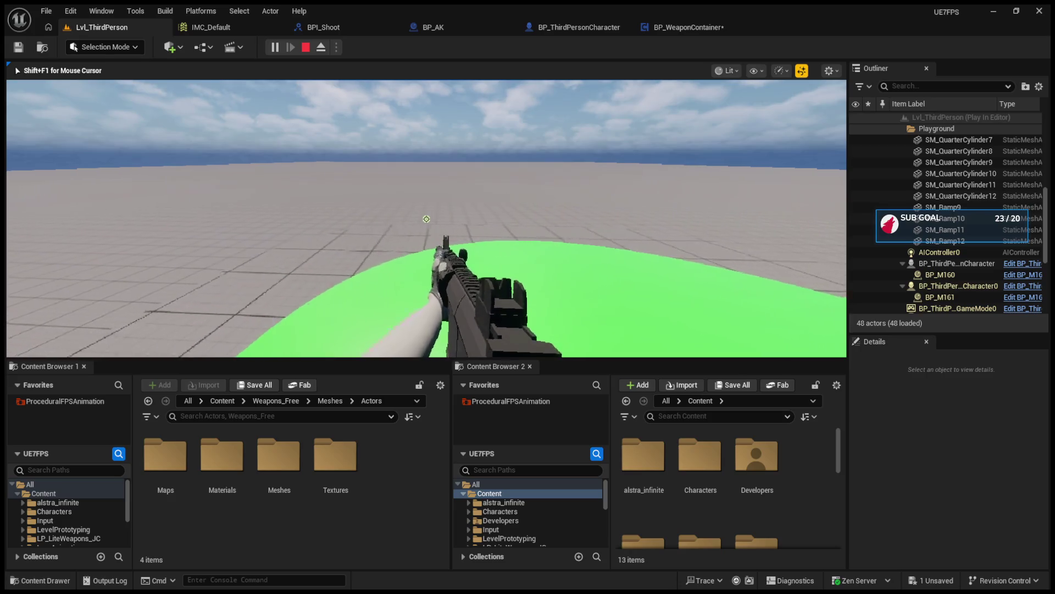
Stop the play-test and reopen BP_WeaponContainer's StartingWeapon graph.
mouse_move(426, 219)
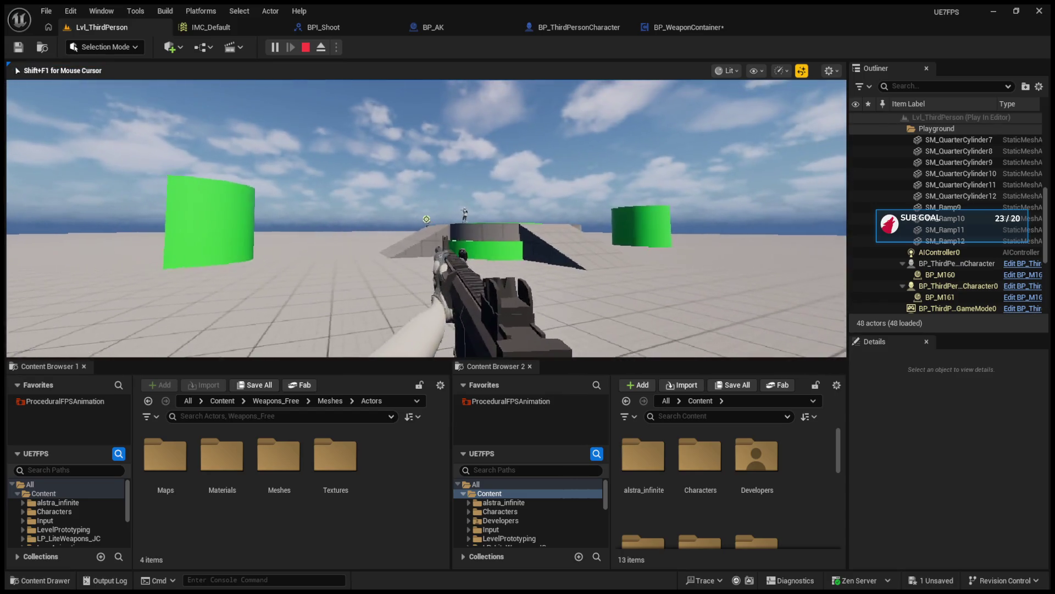
key(Escape)
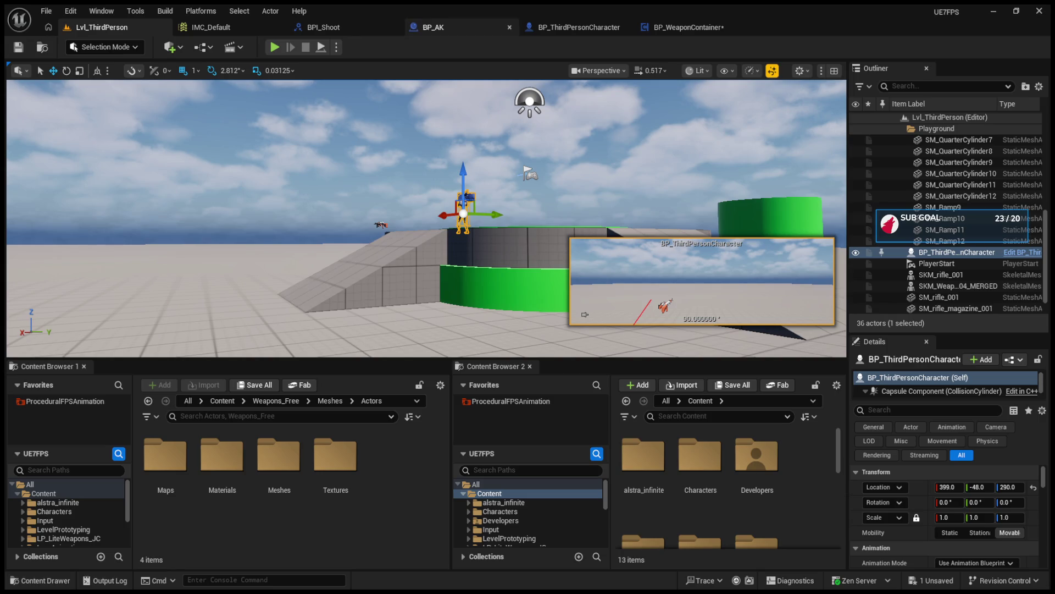
click(661, 26)
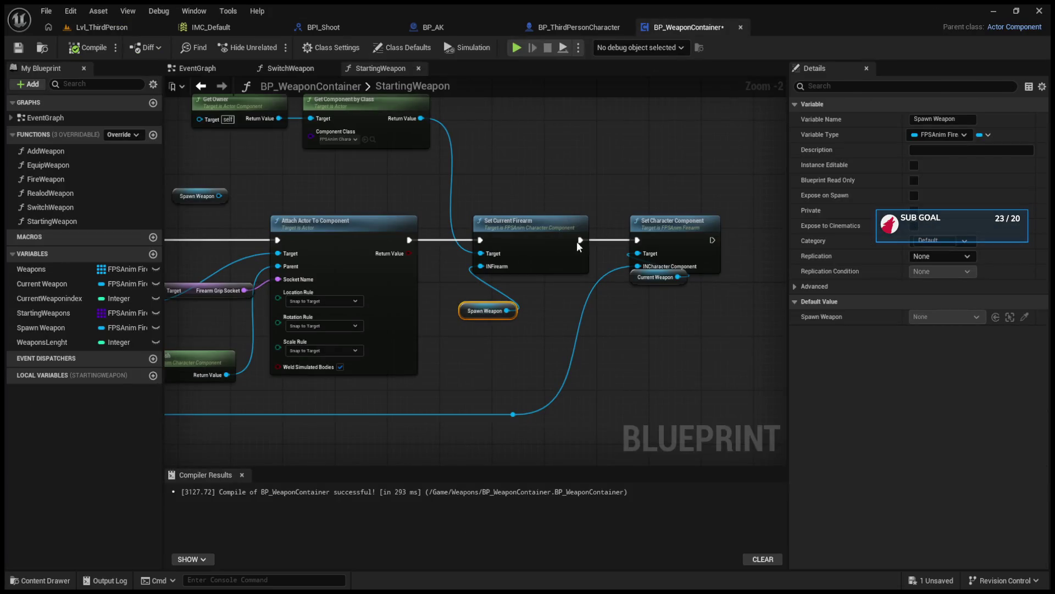
Review StartingWeapon's Spawn Weapon, SpawnActor and Set Current Firearm nodes, then switch to the SwitchWeapon graph.
scroll(580, 245, down, 1)
mouse_move(255, 327)
mouse_down()
mouse_move(286, 312)
mouse_move(295, 287)
mouse_up()
mouse_move(447, 319)
mouse_down()
mouse_move(607, 312)
mouse_move(565, 310)
mouse_up()
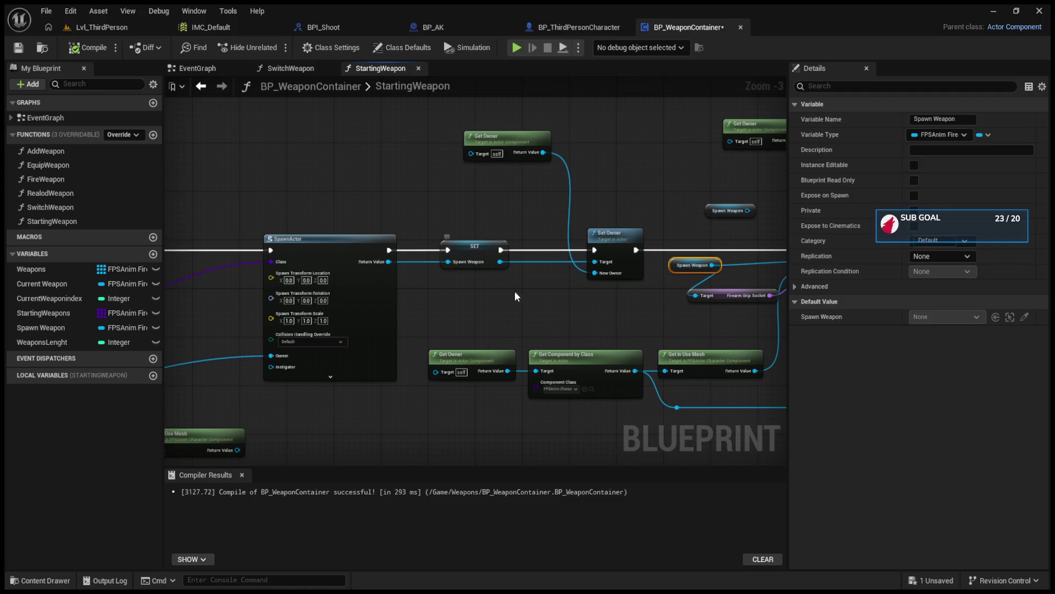
drag(513, 295, 416, 296)
scroll(590, 285, up, 1)
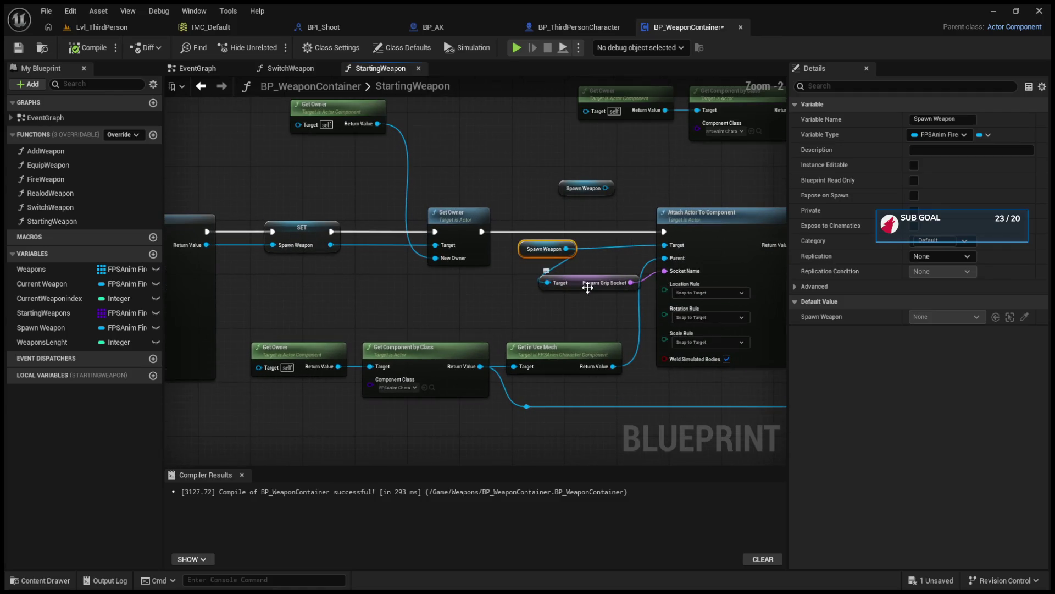
drag(583, 290, 276, 293)
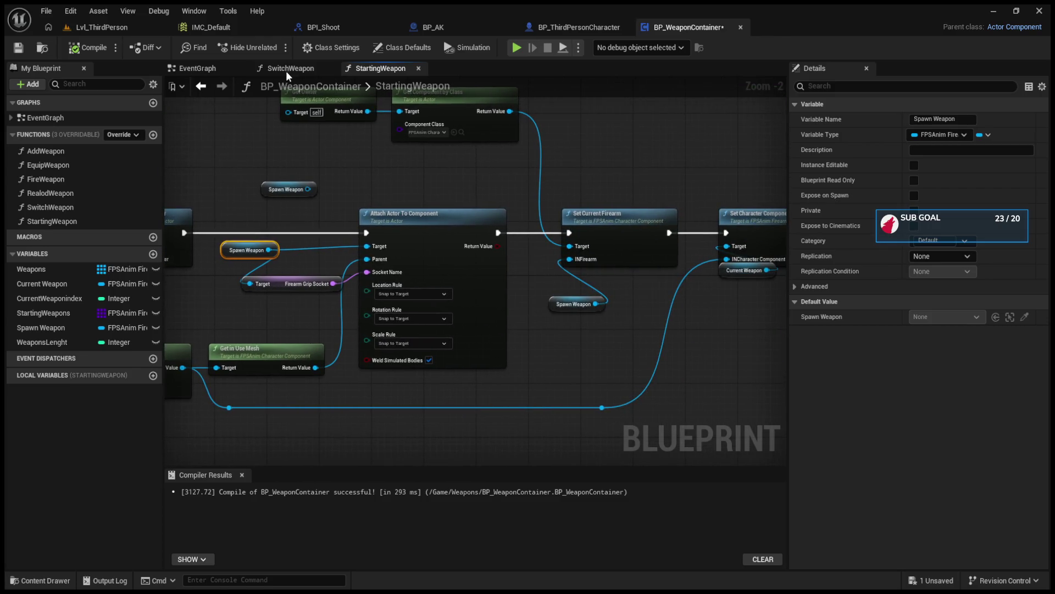
click(286, 69)
scroll(487, 275, up, 1)
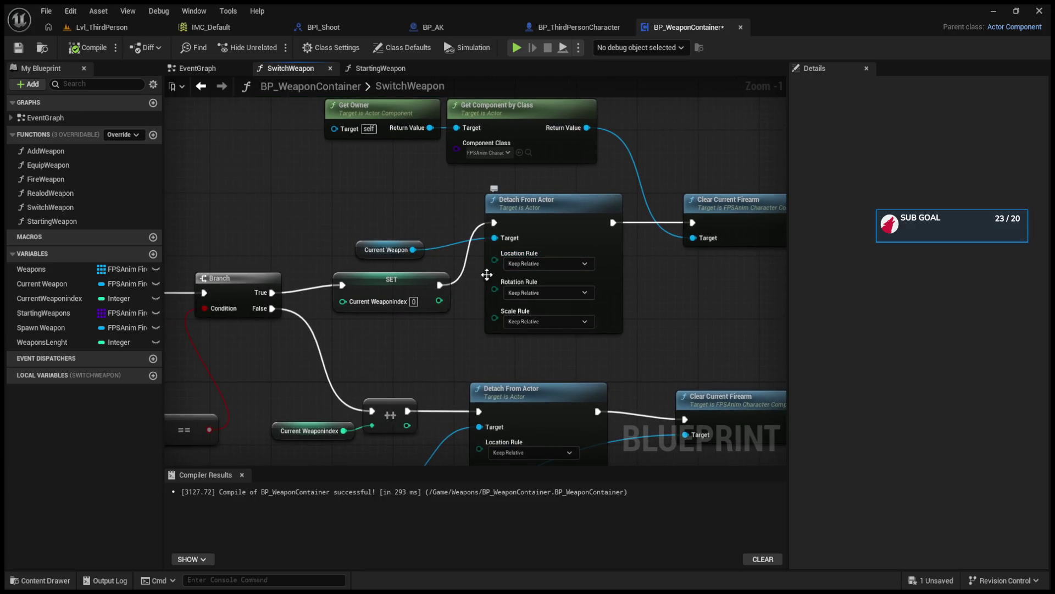
Rearrange SwitchWeapon's entry node and greater-than comparison node.
drag(487, 275, 460, 294)
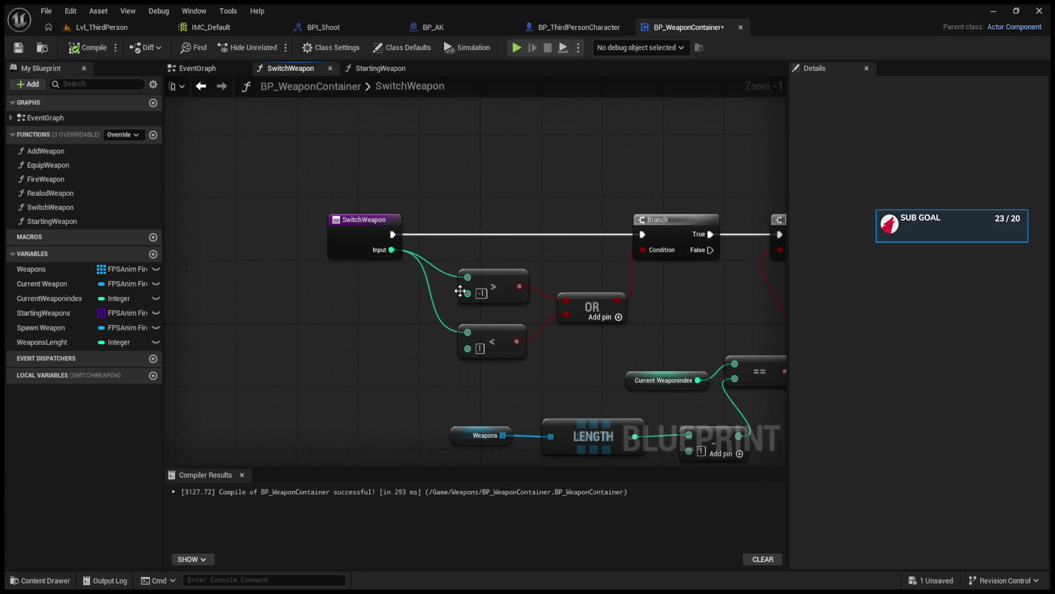
drag(352, 229, 375, 246)
drag(467, 279, 503, 260)
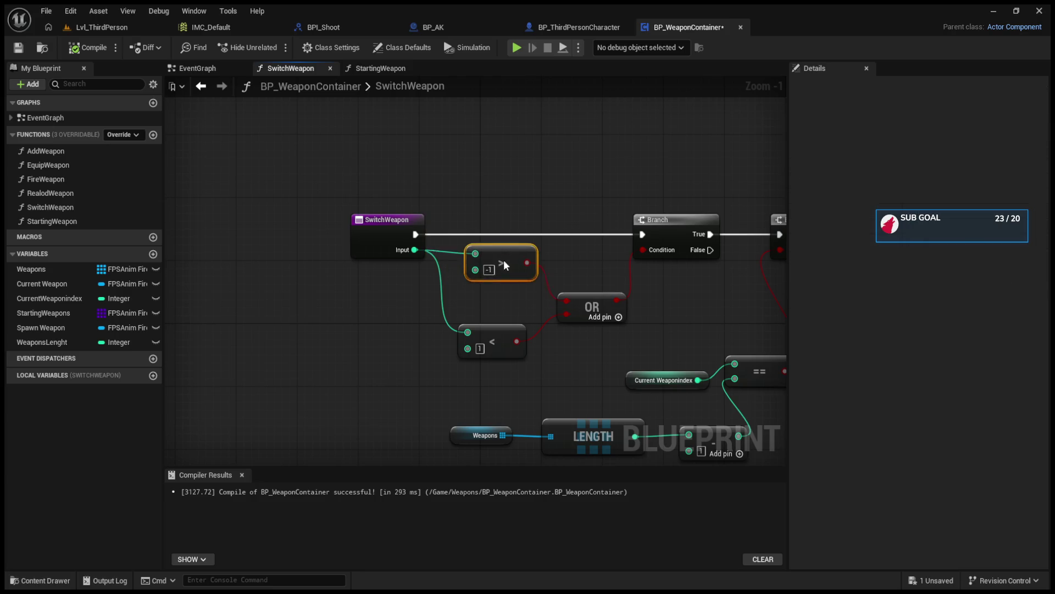
Browse BP_ThirdPersonCharacter's weapon-cycling EventGraph and its Attach Weapon Func, Aim and Move graphs.
click(538, 26)
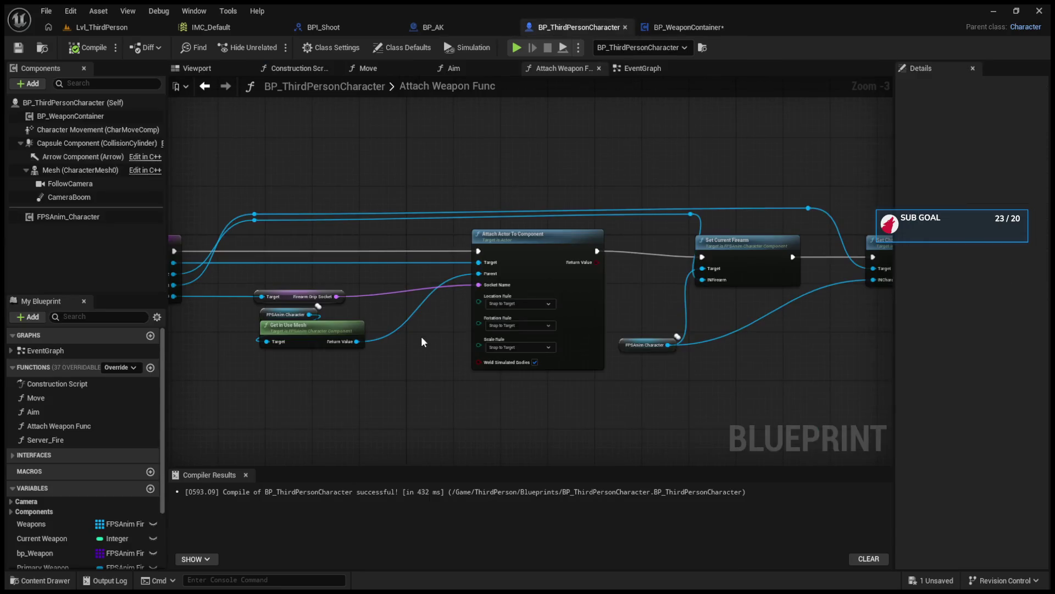
scroll(423, 342, down, 5)
click(643, 69)
mouse_move(388, 314)
mouse_down()
mouse_move(615, 318)
mouse_move(494, 330)
mouse_move(418, 308)
mouse_move(469, 307)
mouse_up()
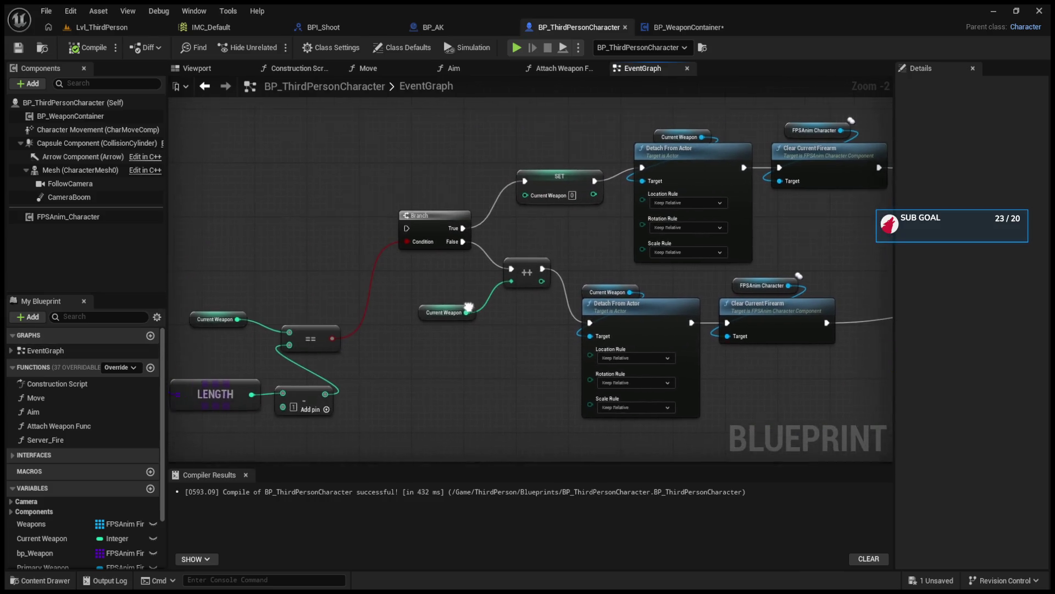
drag(362, 289, 424, 301)
drag(348, 324, 348, 338)
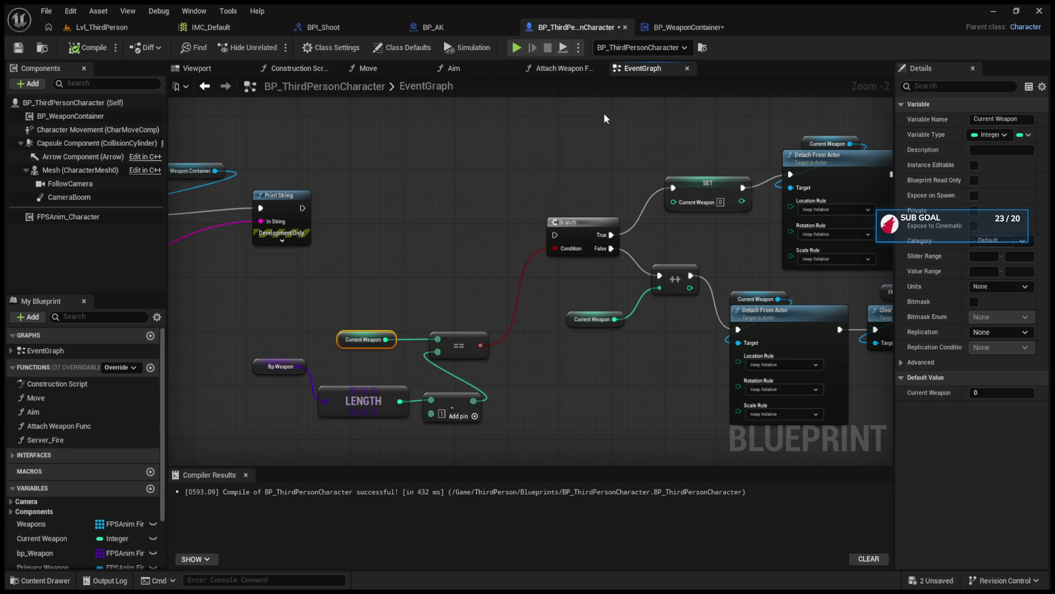
click(584, 70)
click(473, 67)
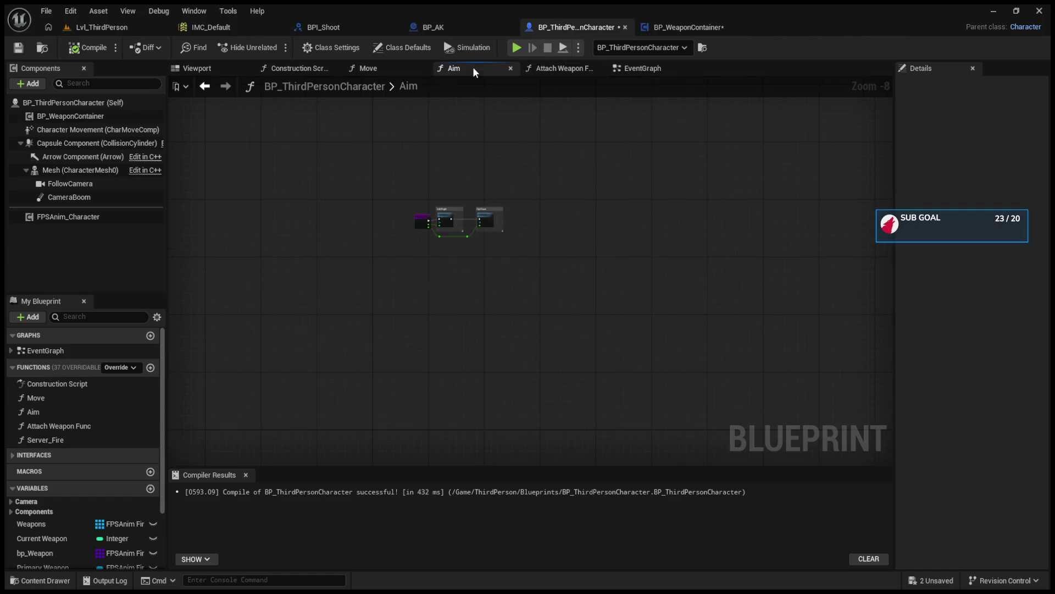
click(374, 74)
click(632, 69)
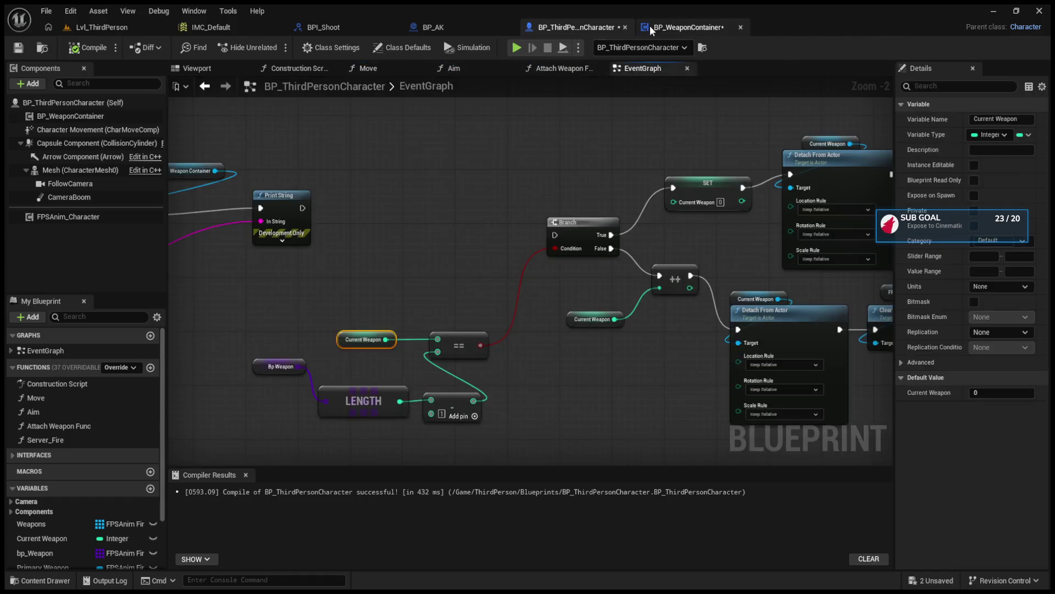
Back in BP_WeaponContainer, nudge the Weapons LENGTH node and show StartingWeapons defaults BP_AK and BP_M16.
click(650, 25)
scroll(478, 364, down, 2)
click(477, 364)
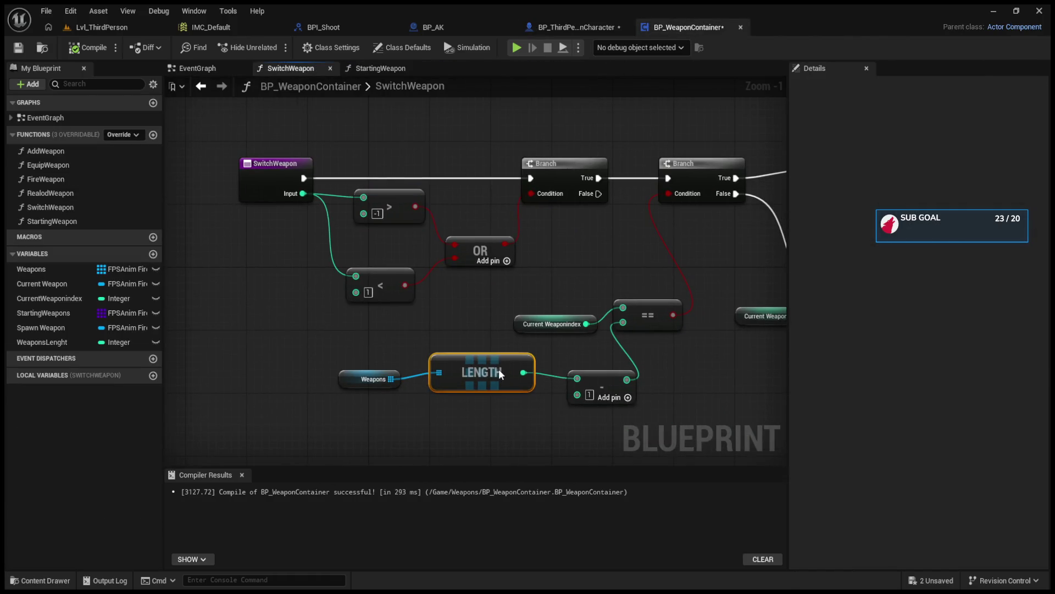
click(571, 26)
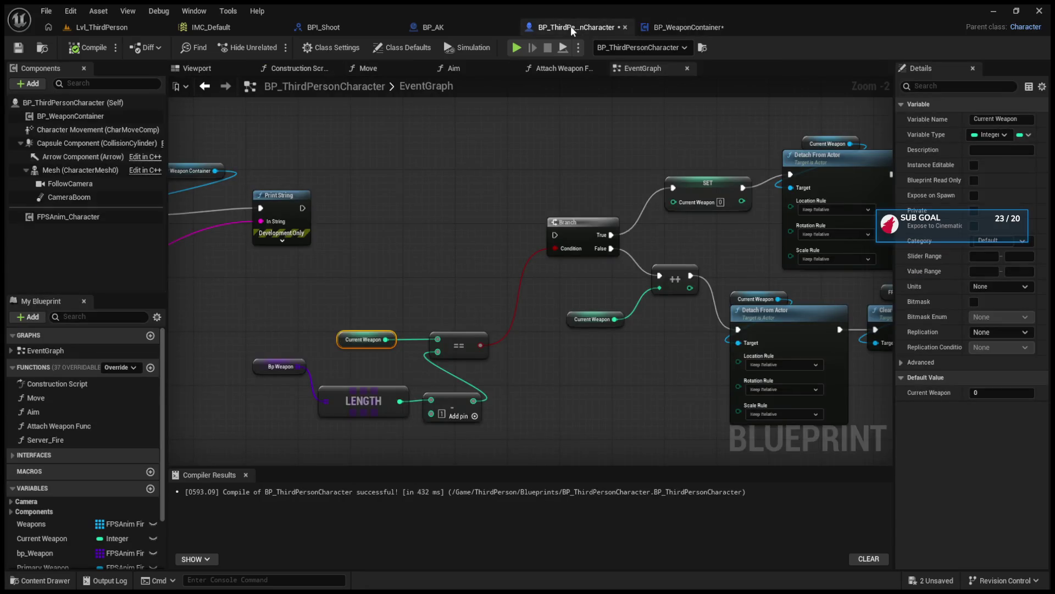
click(656, 29)
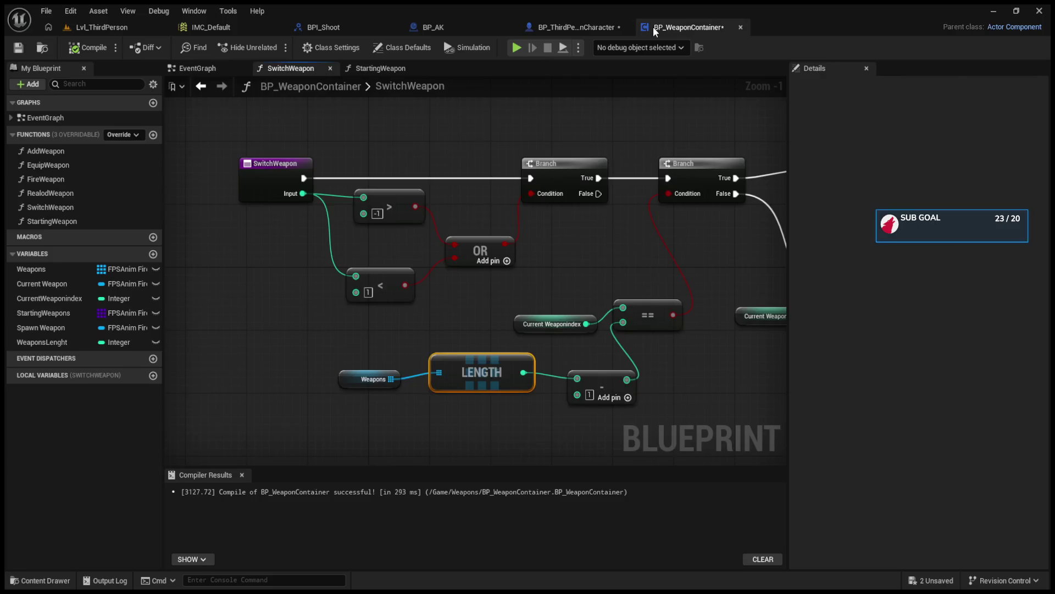
drag(473, 370, 474, 377)
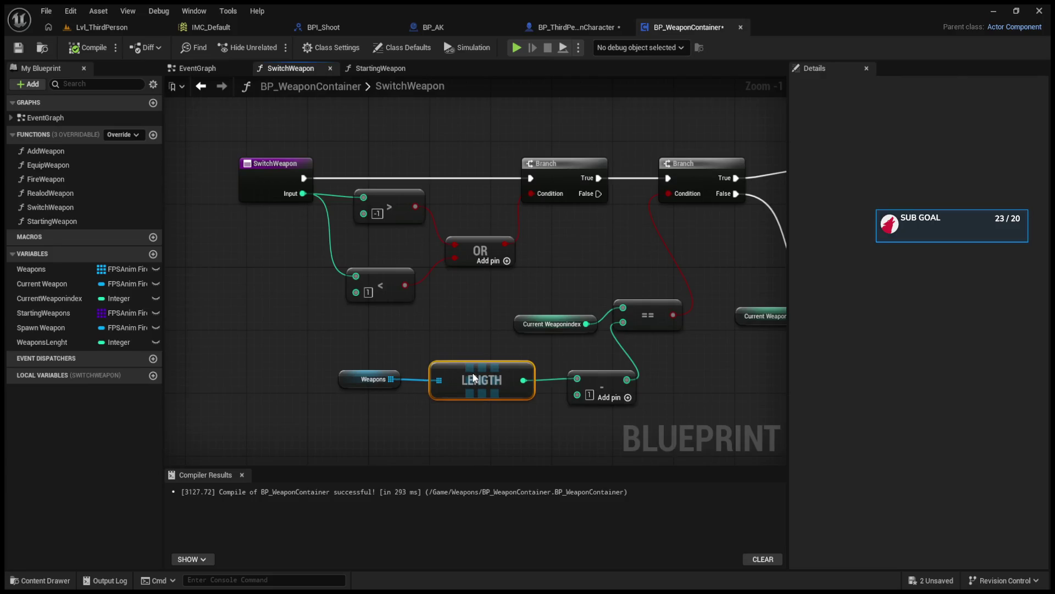
click(49, 310)
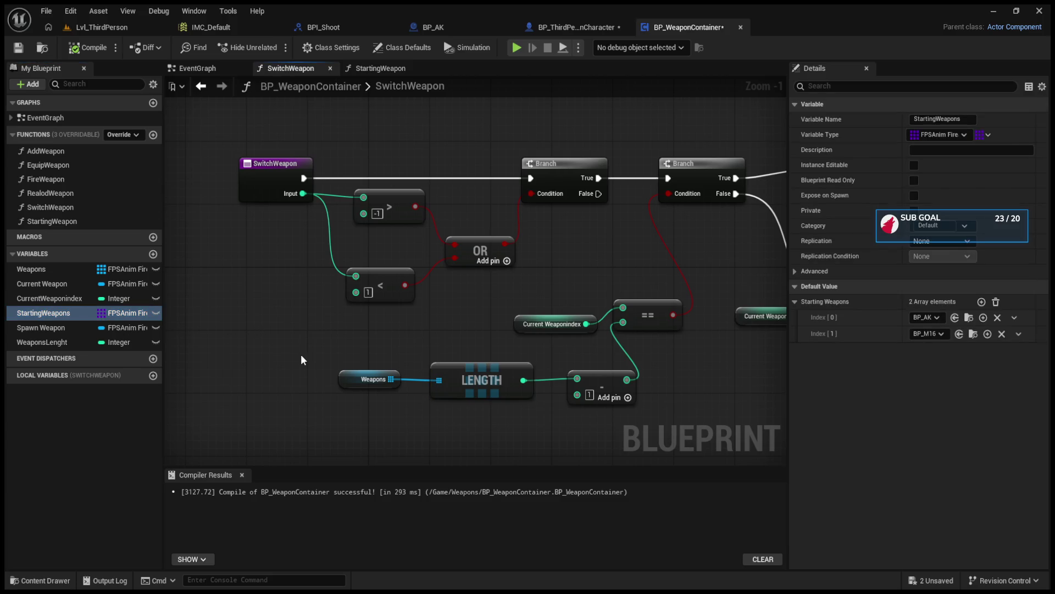
Add a Starting Weapons getter and feed its LENGTH into the == comparison.
key(ctrl+v)
drag(324, 331, 384, 332)
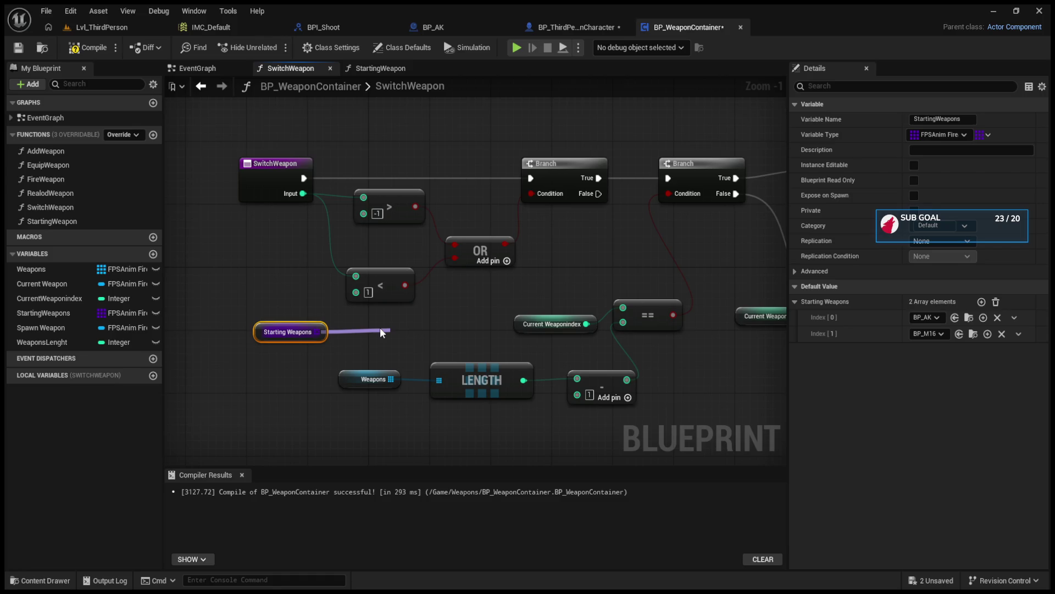
drag(380, 327, 380, 327)
click(530, 292)
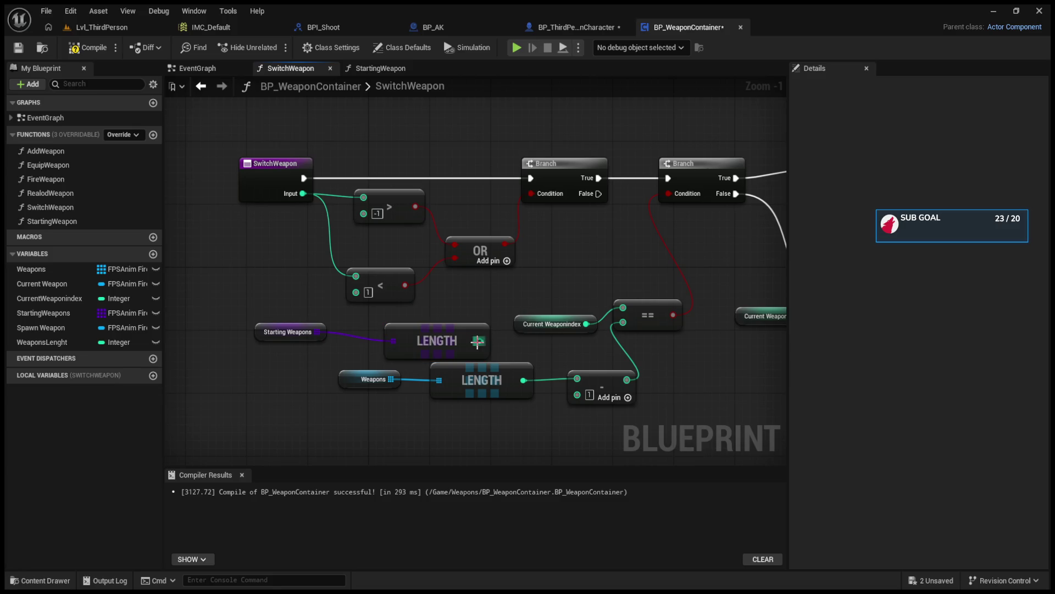
click(550, 324)
click(509, 298)
mouse_move(481, 340)
mouse_down()
mouse_move(657, 305)
mouse_move(494, 310)
mouse_up()
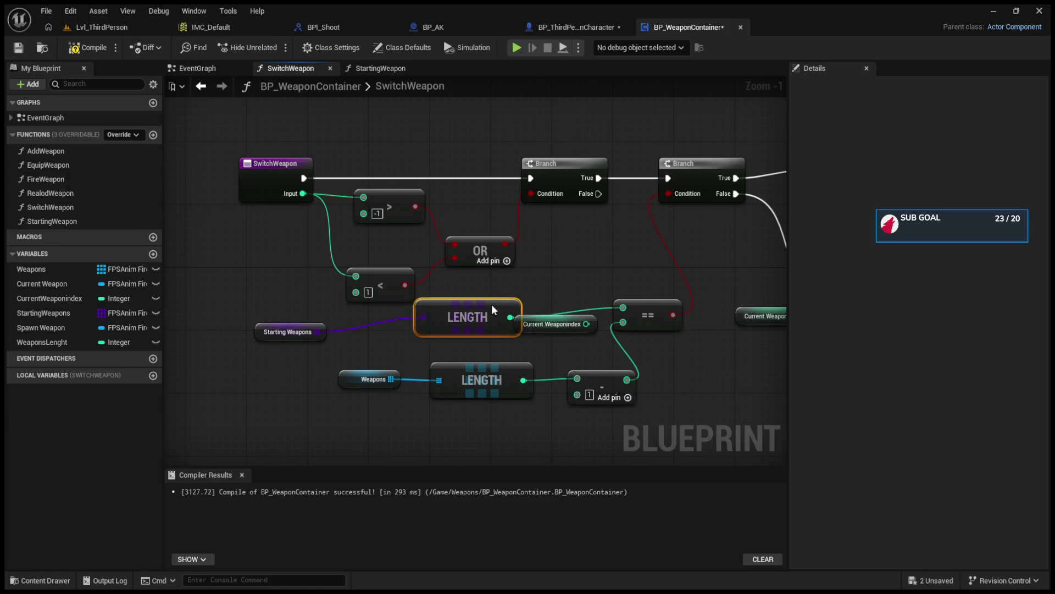
Delete the >, <, OR and first Branch range-check nodes from SwitchWeapon.
click(578, 27)
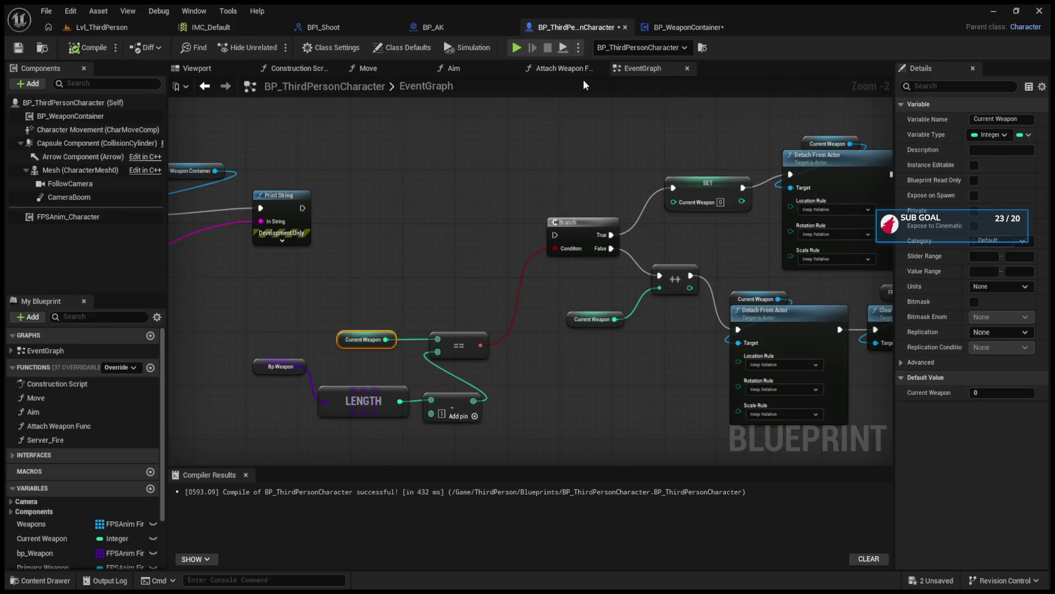
click(662, 26)
mouse_move(337, 132)
mouse_down()
mouse_move(467, 229)
mouse_move(645, 251)
mouse_move(605, 279)
mouse_up()
key(Delete)
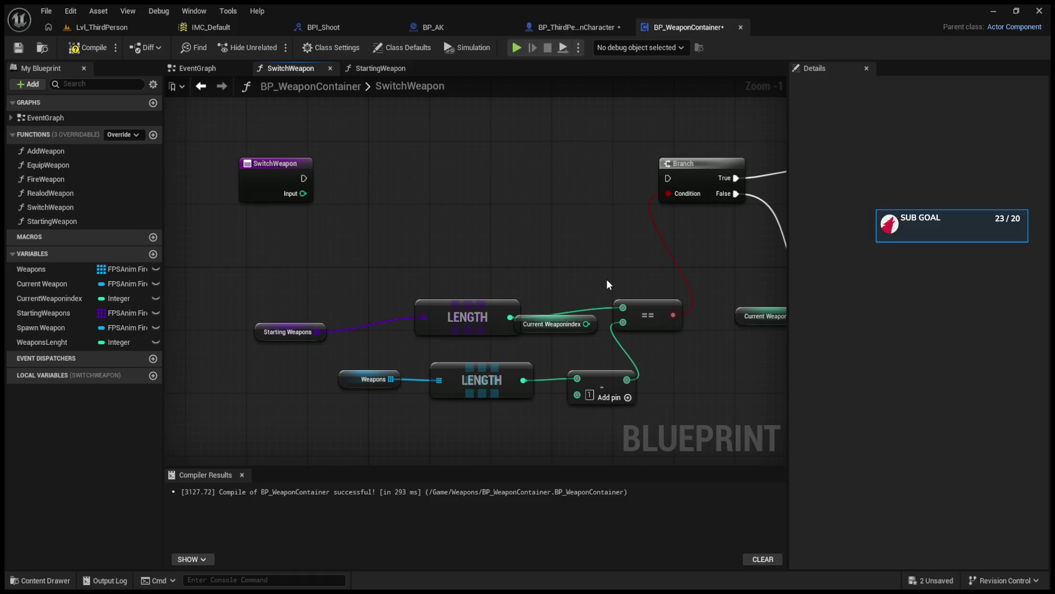
Replace SwitchWeapon's input parameter with a Float input named Variable.
click(272, 167)
click(1006, 286)
click(1042, 271)
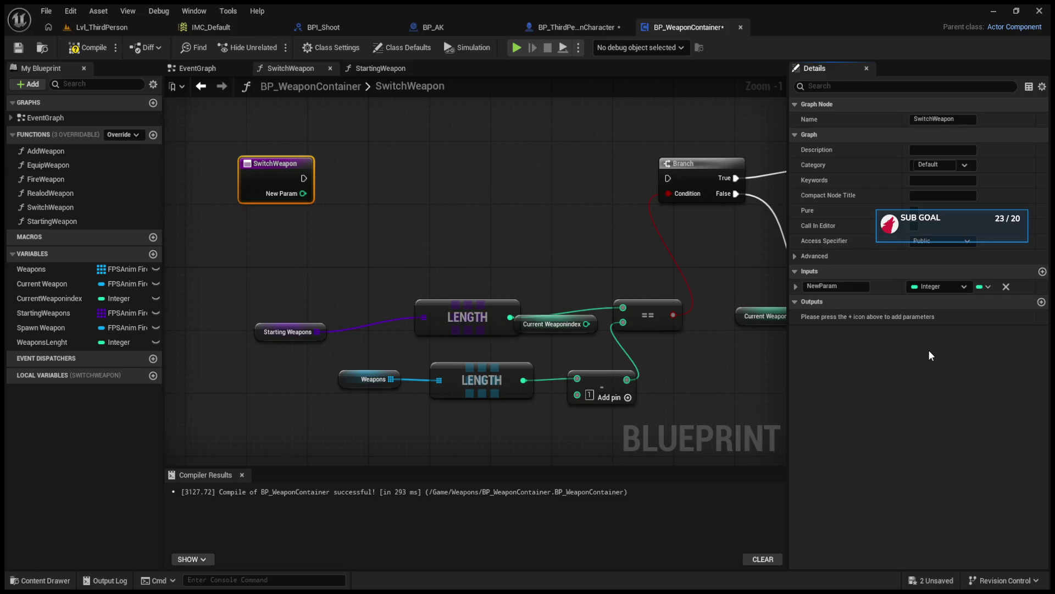
click(728, 287)
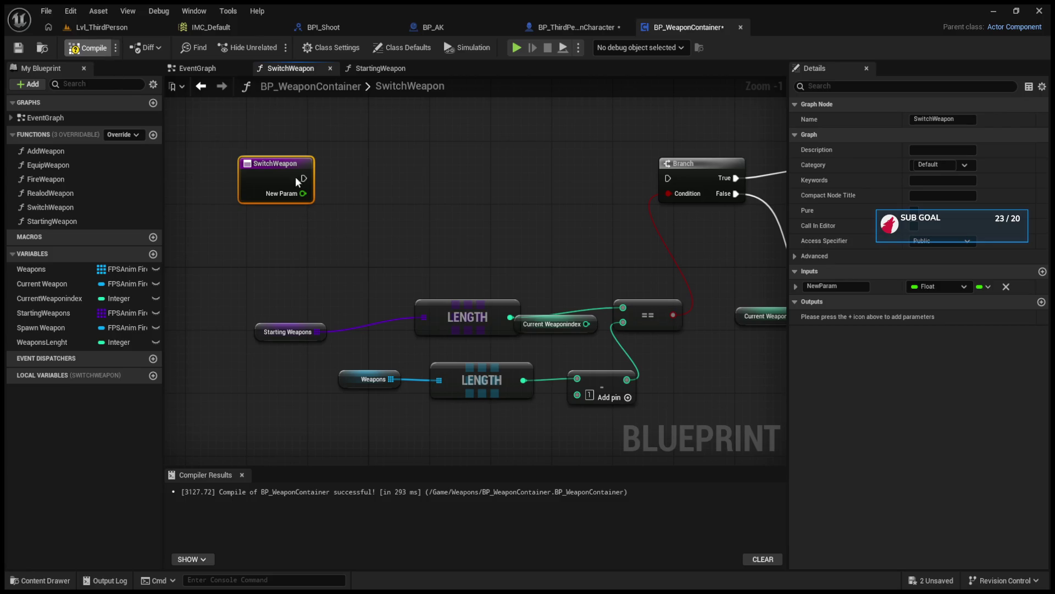
drag(284, 162, 353, 169)
key(BackSpace)
text(Variable)
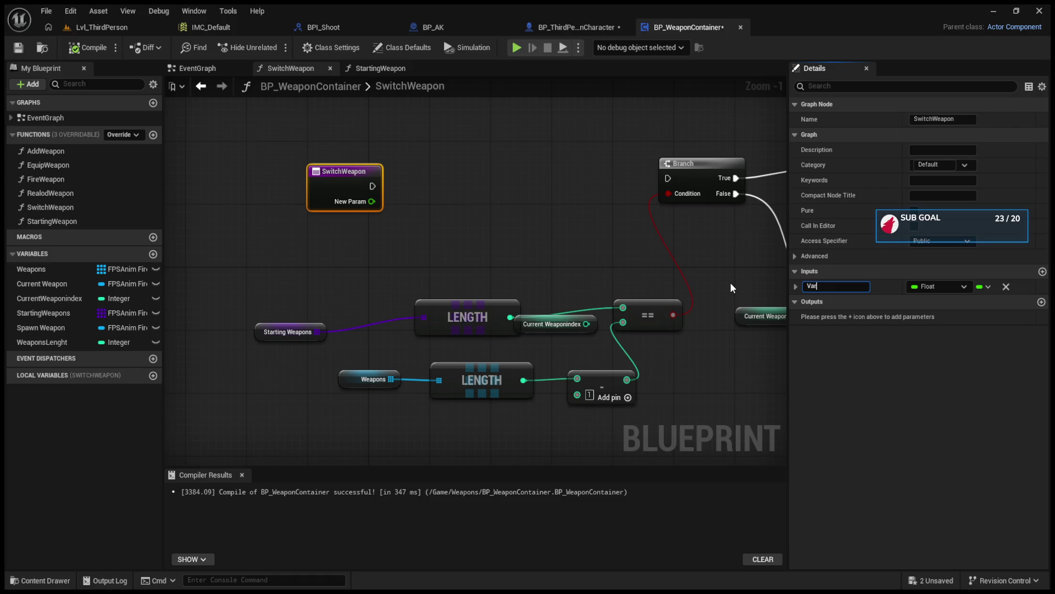
key(Return)
Wire SwitchWeapon's exec output directly to the Branch and tidy the Starting Weapons nodes.
mouse_move(372, 185)
mouse_down()
mouse_move(625, 192)
mouse_move(667, 178)
mouse_up()
drag(473, 316, 496, 246)
mouse_move(296, 325)
mouse_down()
mouse_move(336, 309)
mouse_move(383, 266)
mouse_up()
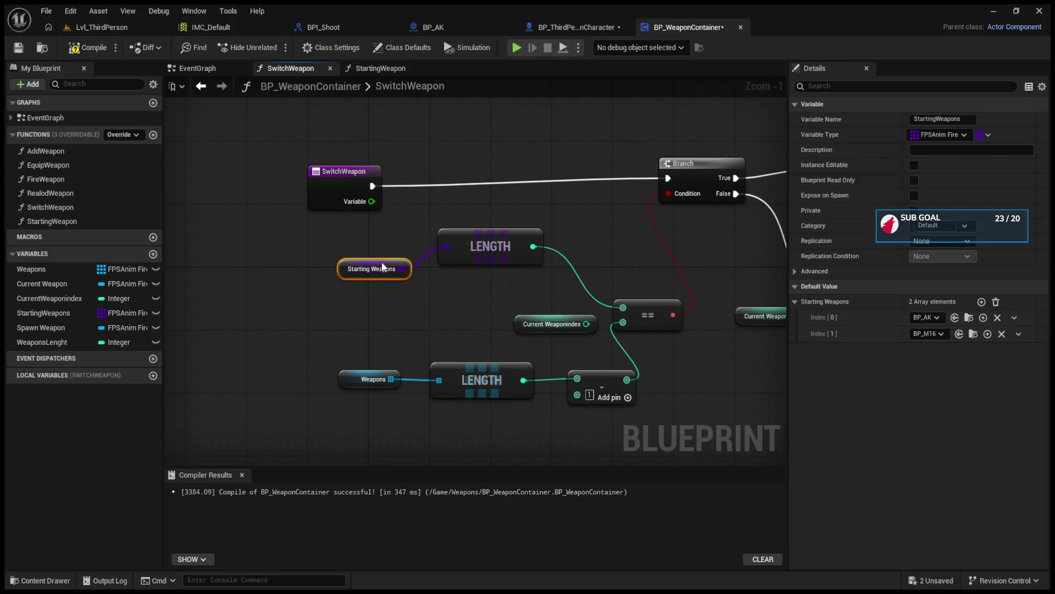
click(592, 32)
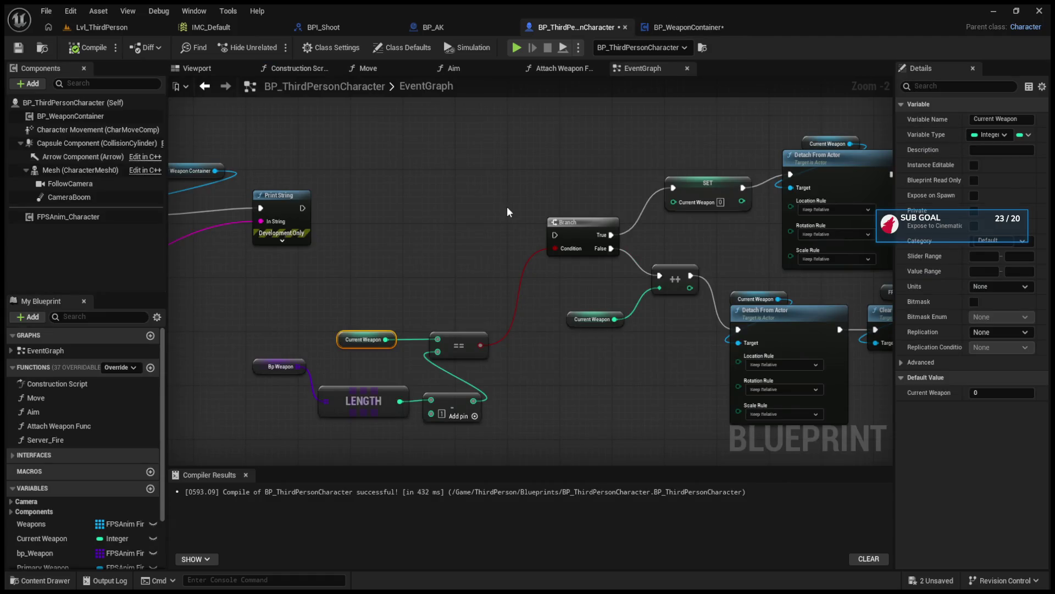
Remove SwitchWeapon's Variable input and delete the unused Current Weaponindex getter.
click(683, 28)
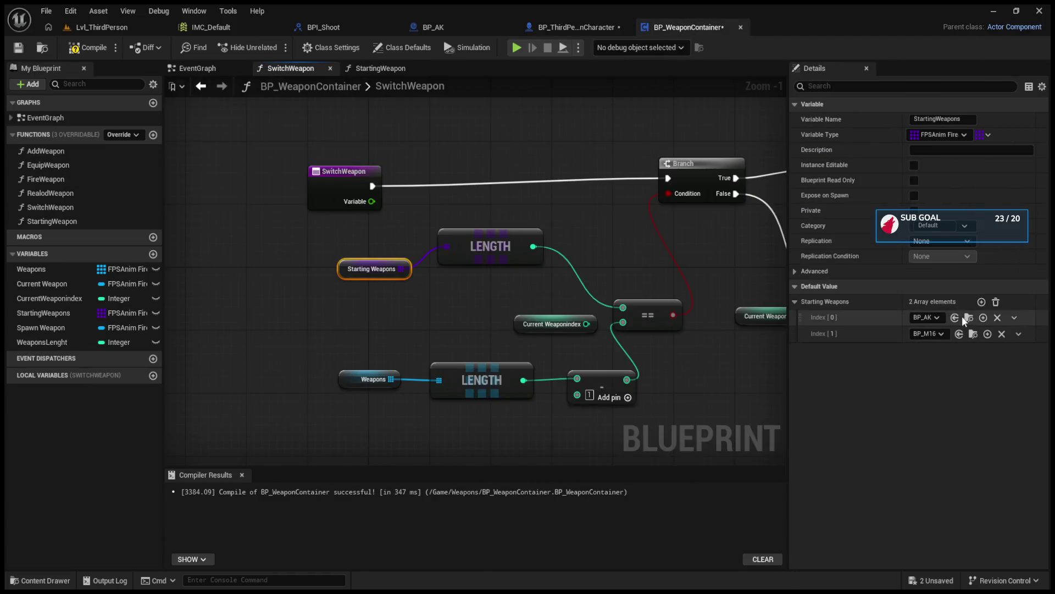
click(328, 188)
click(1005, 288)
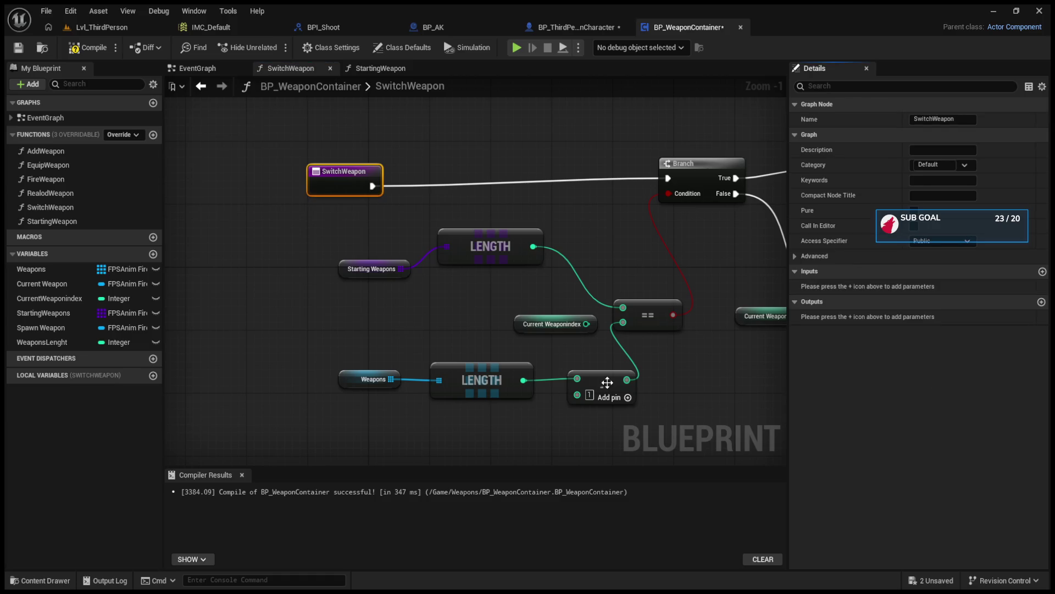
click(431, 341)
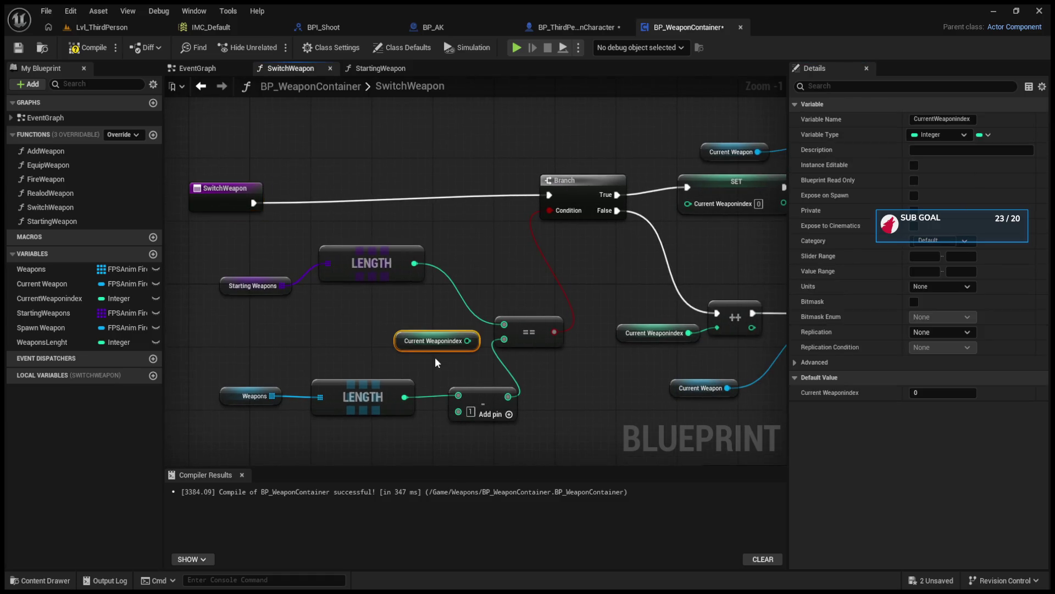
key(Delete)
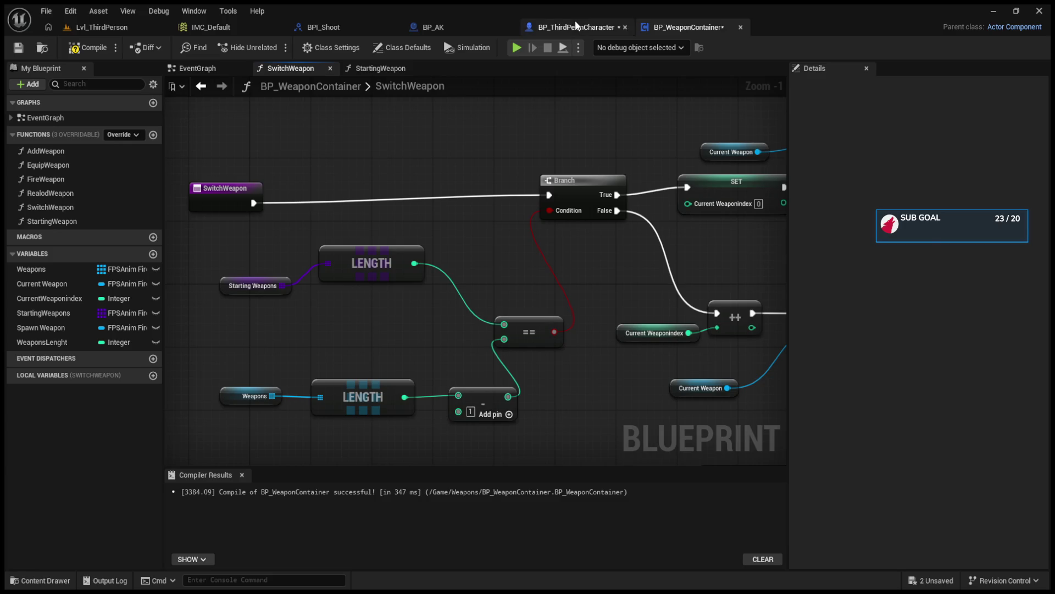
Move the Weapons length and subtract nodes, then inspect the Weapons and Starting Weapons arrays.
click(575, 25)
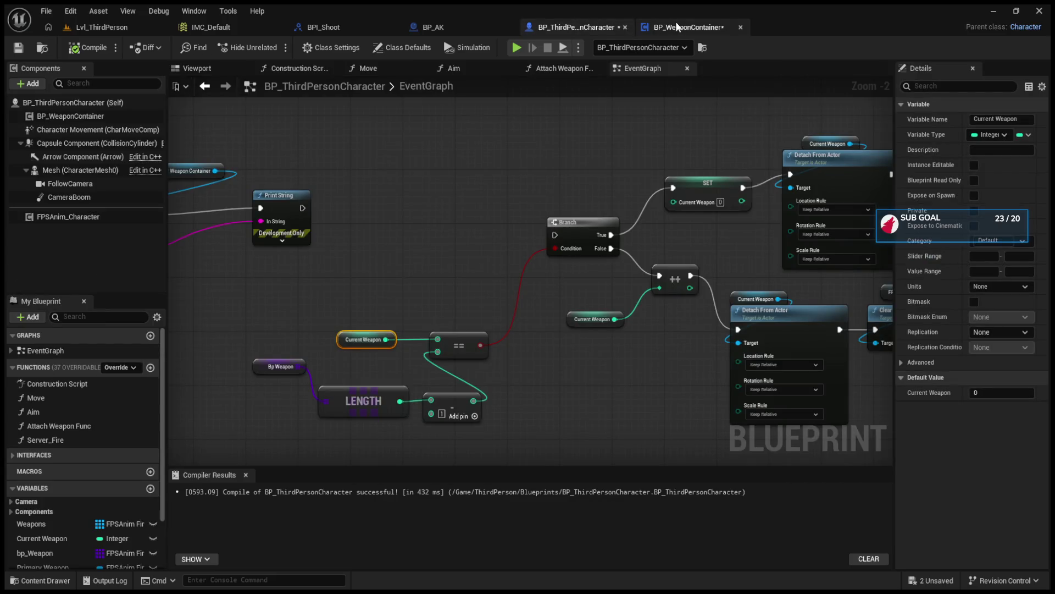
click(677, 24)
mouse_move(218, 375)
mouse_down()
mouse_move(467, 413)
mouse_move(425, 361)
mouse_up()
click(194, 356)
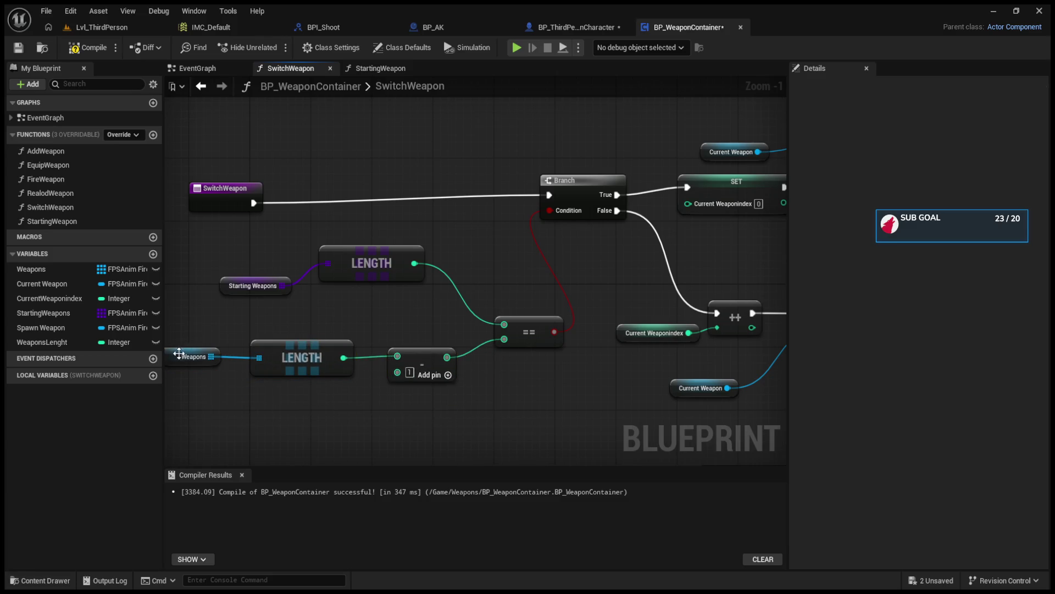
click(262, 285)
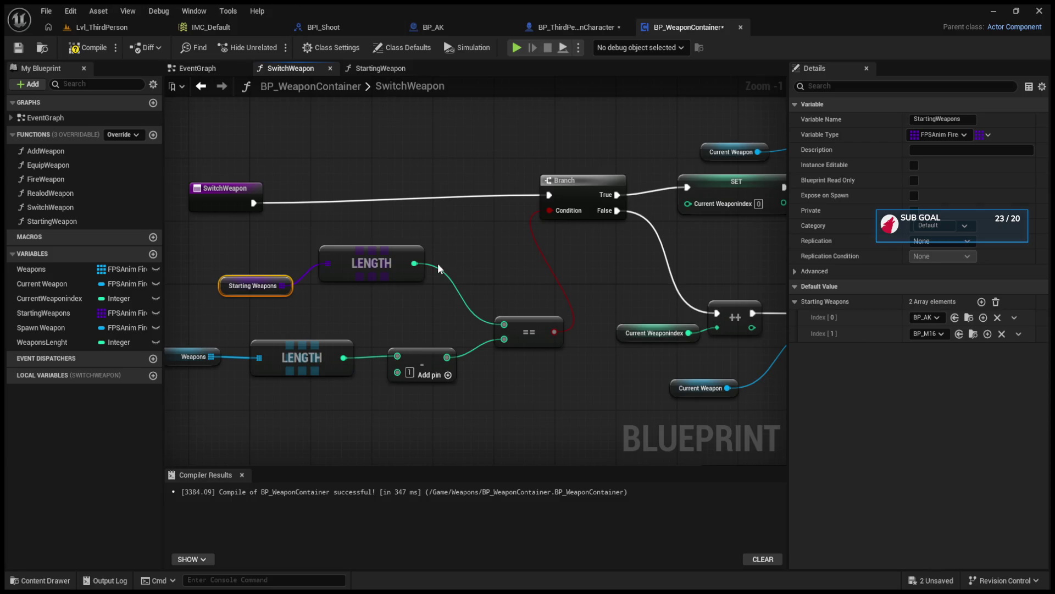
Feed Current Weaponindex into == instead of Starting Weapons LENGTH and tidy the Clear Current Firearm nodes.
alt+click(414, 263)
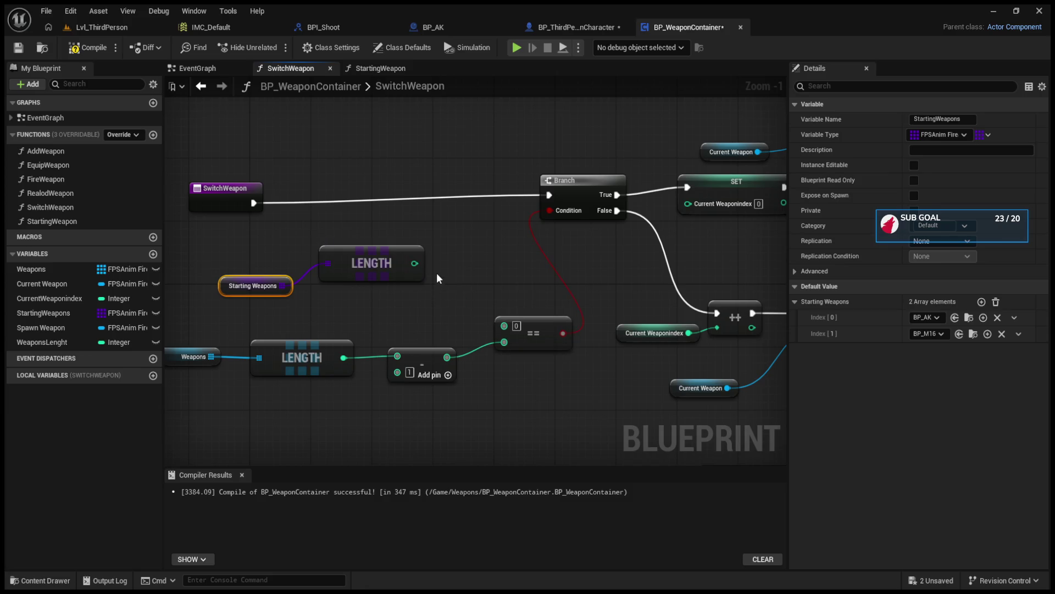
click(52, 298)
drag(388, 329, 504, 326)
mouse_move(552, 225)
mouse_down()
mouse_move(529, 333)
mouse_move(443, 319)
mouse_up()
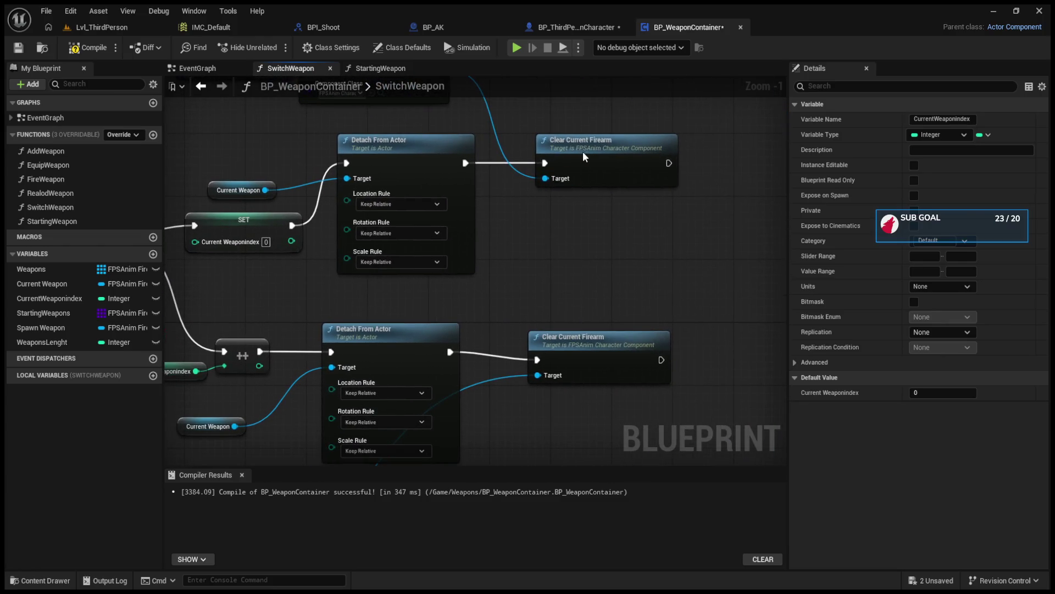
drag(578, 149, 577, 156)
mouse_move(584, 347)
mouse_down()
mouse_move(569, 329)
mouse_move(604, 264)
mouse_move(606, 275)
mouse_move(565, 304)
mouse_up()
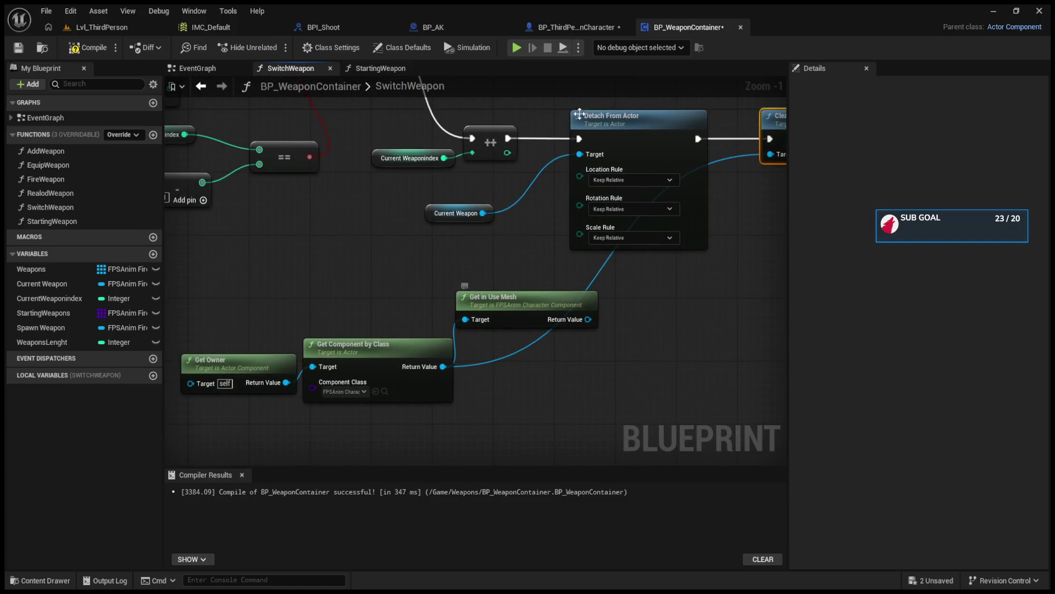
click(380, 68)
mouse_move(533, 242)
mouse_down()
mouse_move(398, 261)
mouse_move(438, 297)
mouse_move(532, 262)
mouse_up()
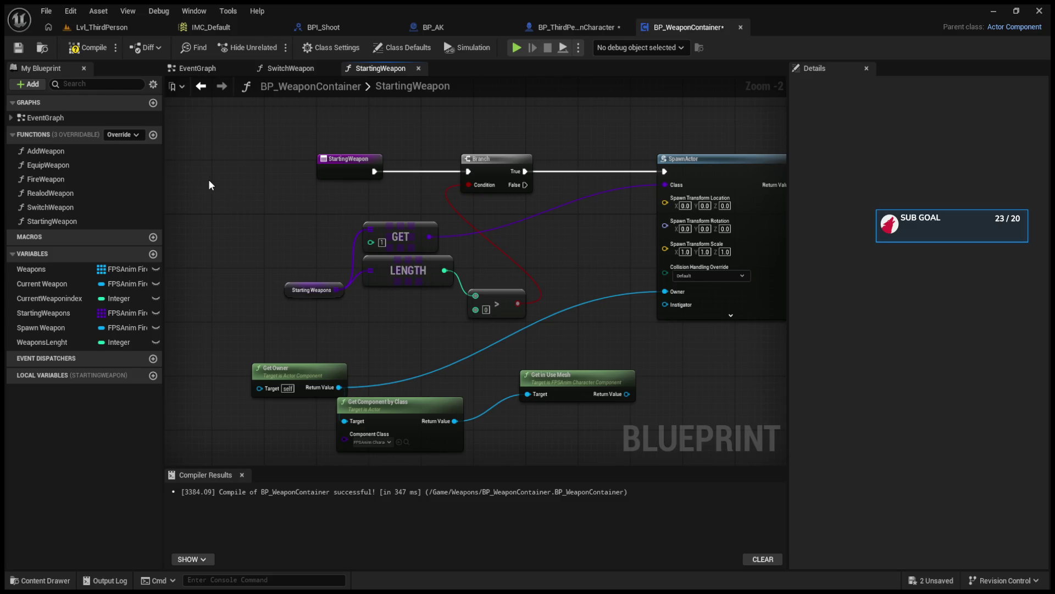
Set the StartingWeapon GET node's index to 0.
drag(341, 174, 188, 175)
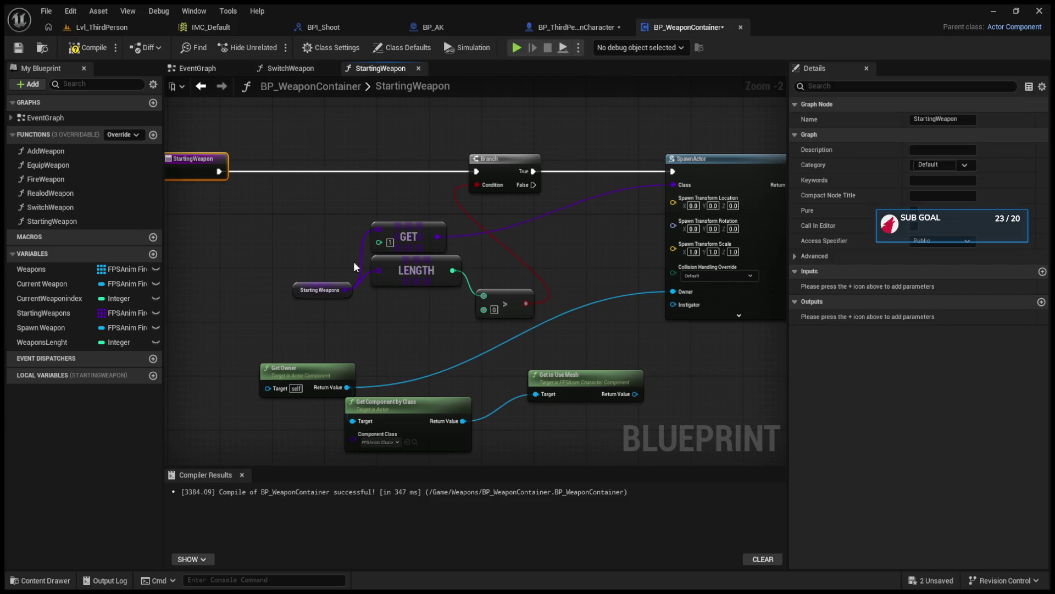
click(391, 243)
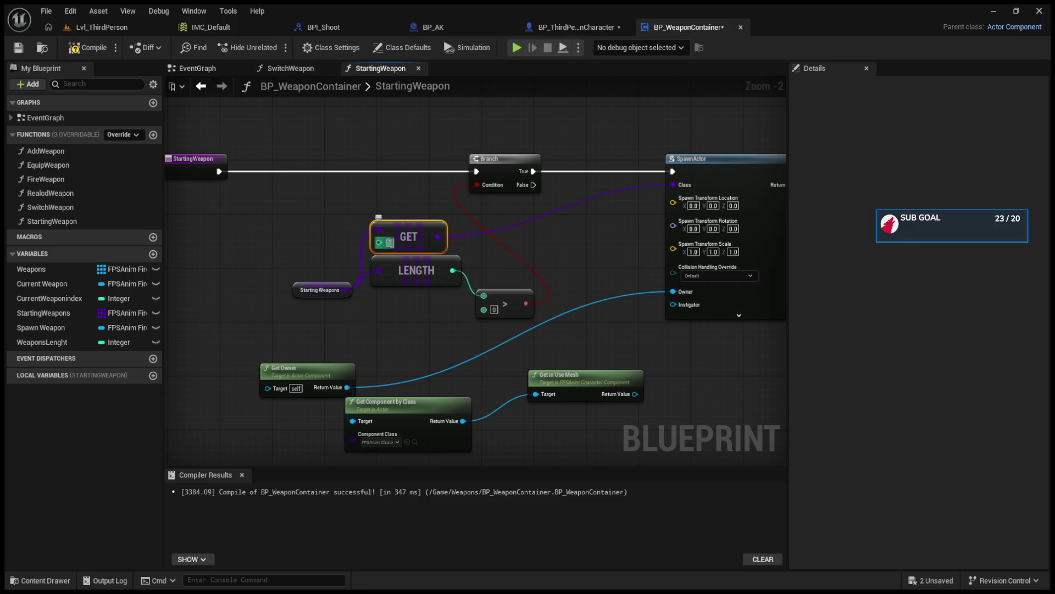
text(0)
Play-test the level, stop it with Esc, and return to BP_WeaponContainer's GET node.
click(94, 48)
key(alt+p)
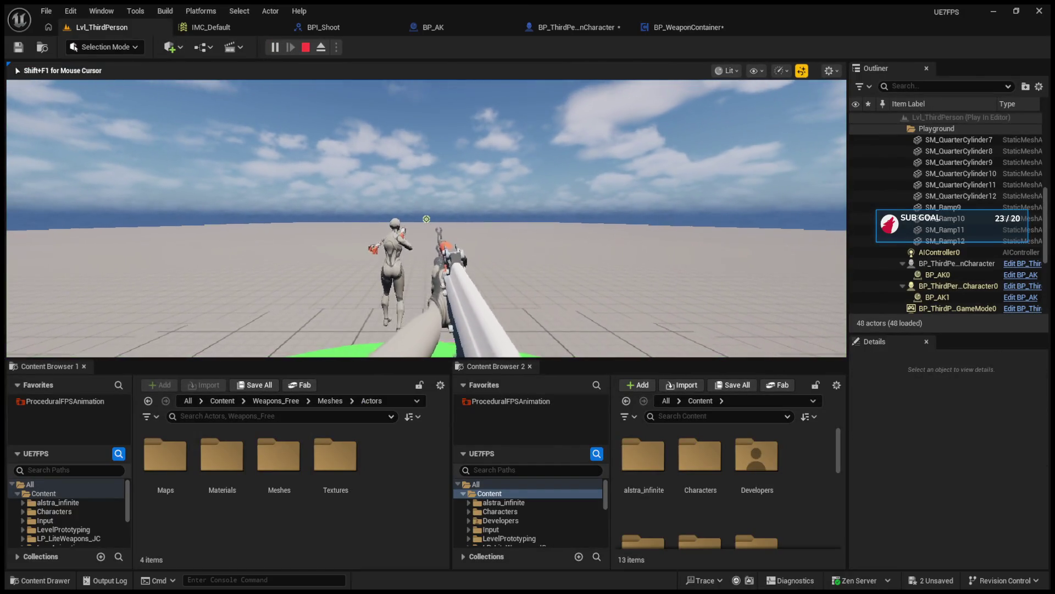
key(Escape)
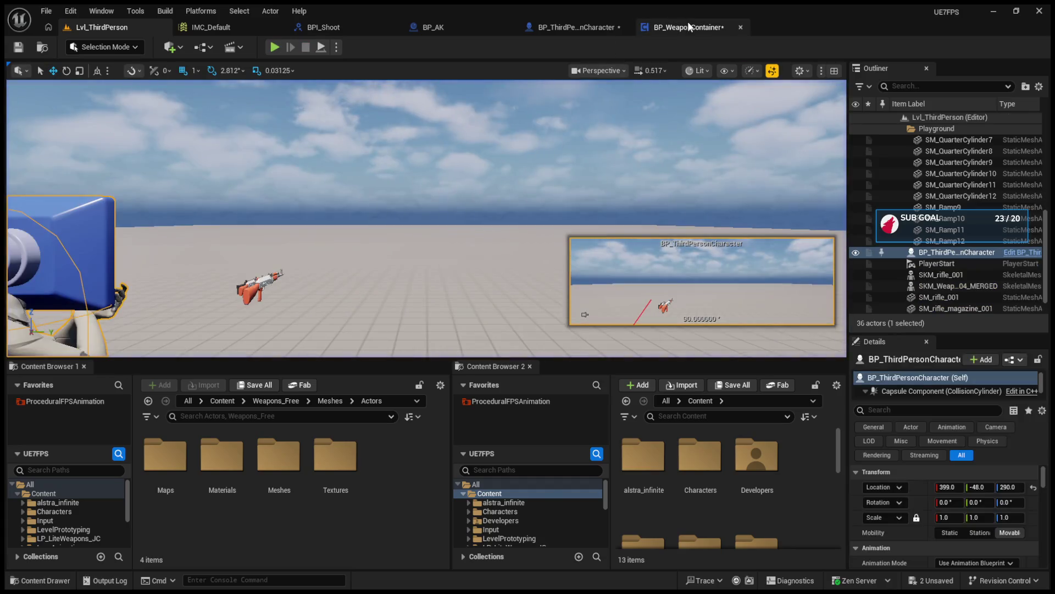
click(688, 24)
click(415, 235)
drag(415, 230, 409, 230)
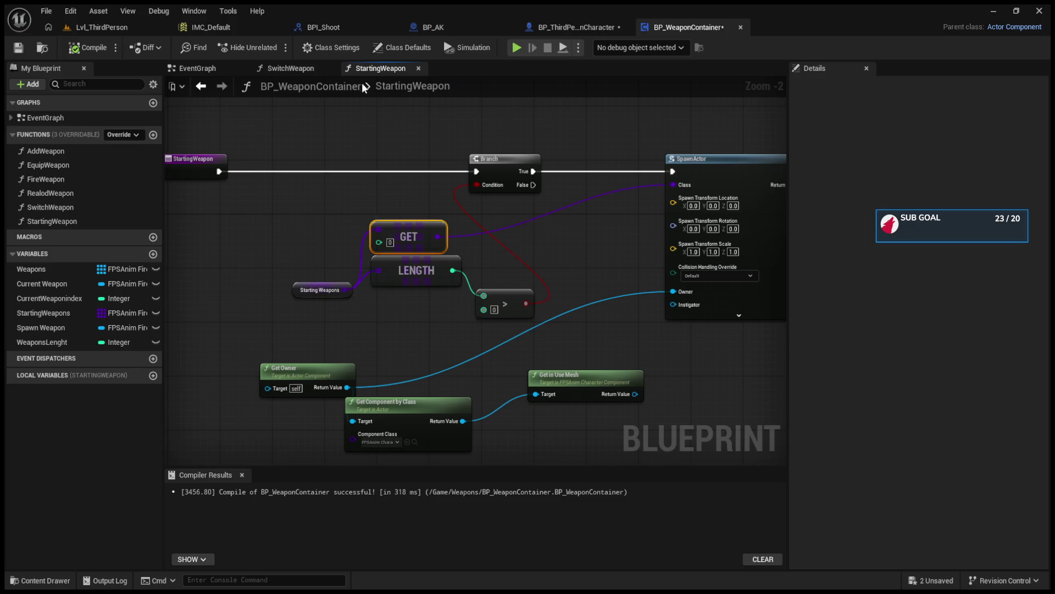
View SwitchWeapon's Detach and Clear Current Firearm nodes and glance at BP_ThirdPersonCharacter.
click(290, 69)
mouse_move(384, 274)
mouse_down()
mouse_move(379, 308)
mouse_move(373, 264)
mouse_move(401, 340)
mouse_move(316, 297)
mouse_move(257, 210)
mouse_up()
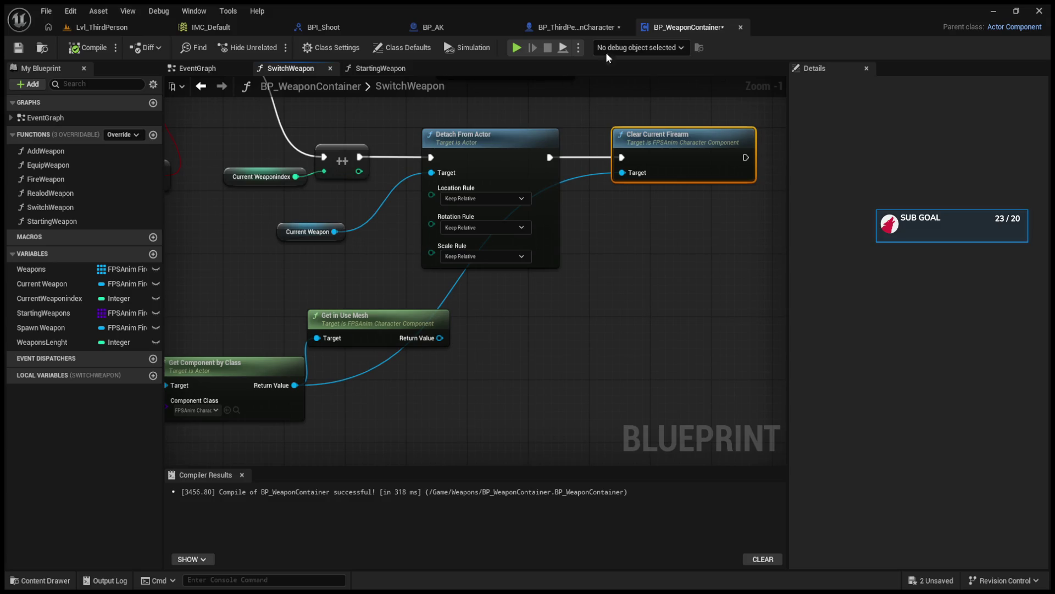
click(575, 27)
click(687, 27)
Inspect StartingWeapon's GET and Attach Actor To Component nodes, then return to SwitchWeapon near SpawnActor.
click(380, 68)
scroll(418, 180, down, 5)
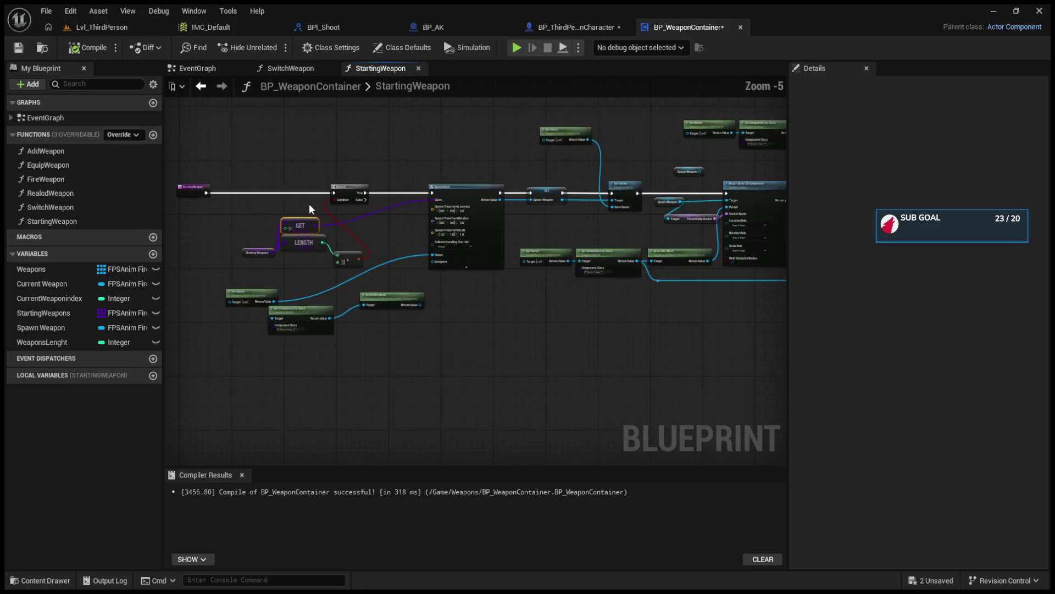
scroll(309, 204, up, 1)
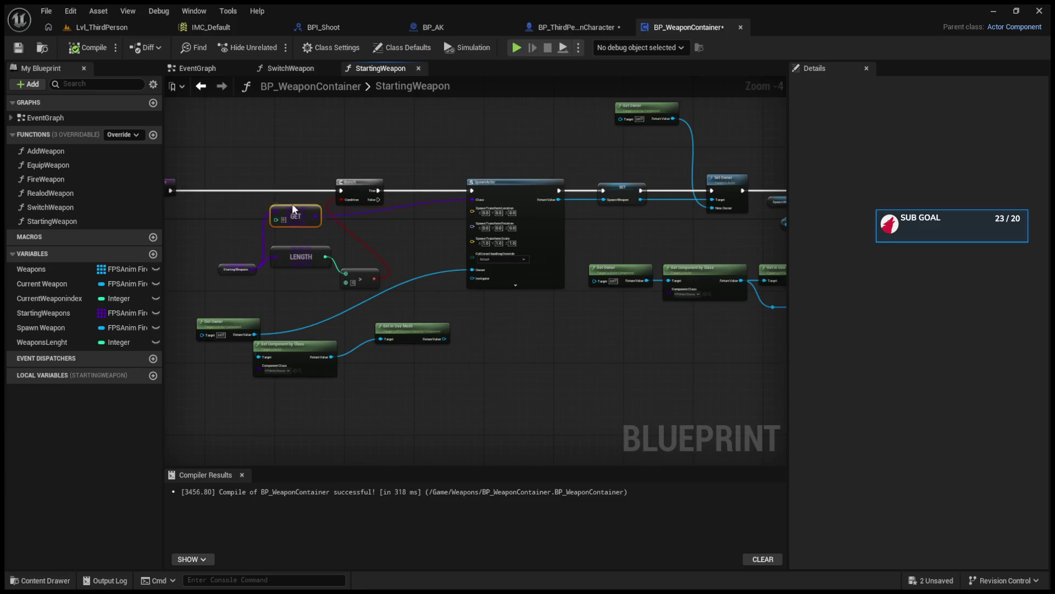
drag(271, 197, 297, 188)
mouse_move(411, 248)
mouse_down()
mouse_move(305, 181)
mouse_move(609, 285)
mouse_move(777, 319)
mouse_up()
scroll(327, 184, down, 1)
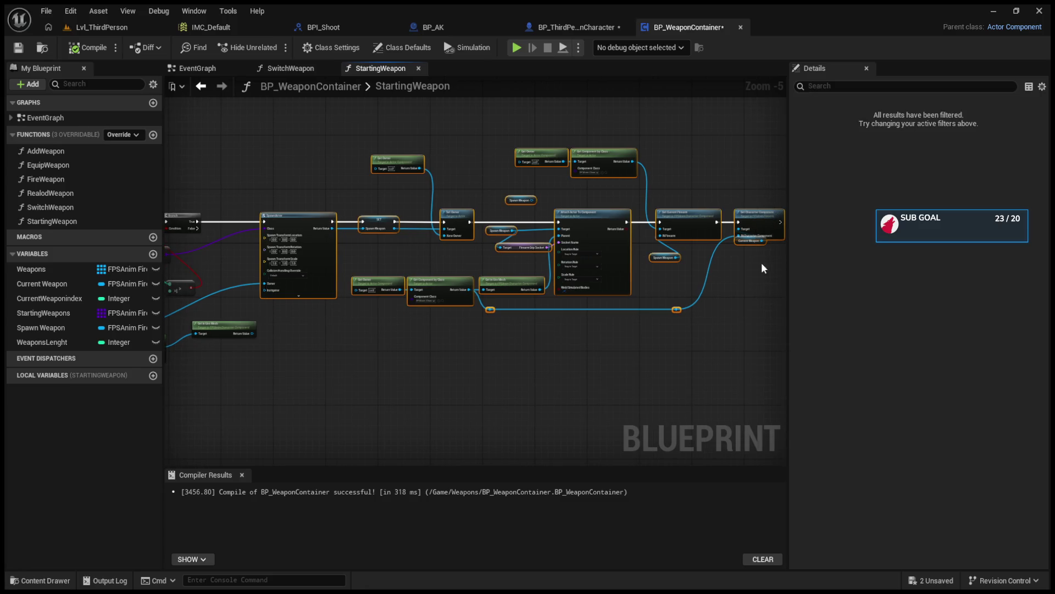
click(317, 69)
scroll(385, 251, down, 7)
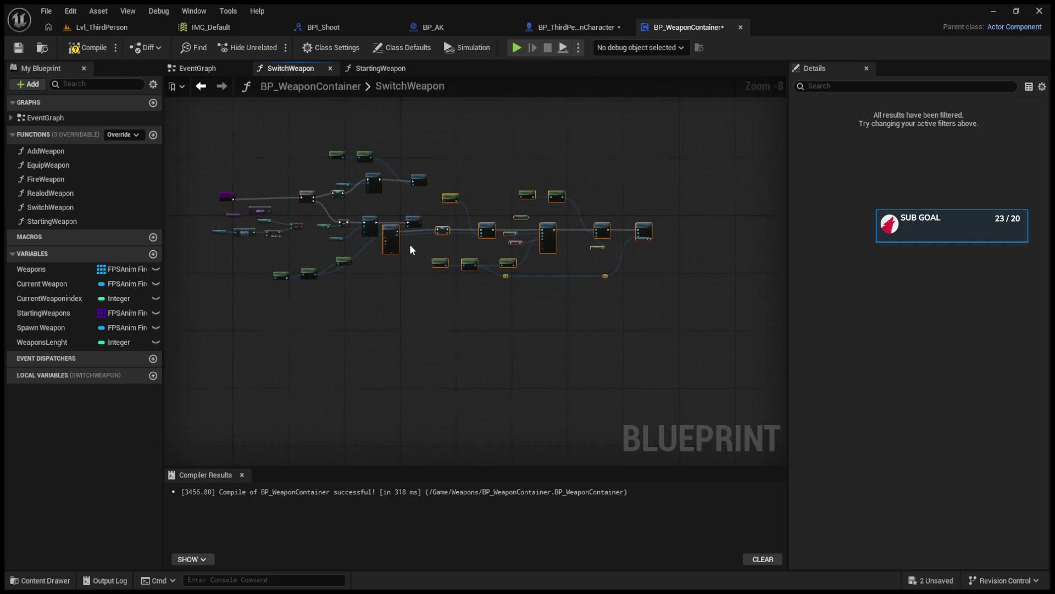
scroll(410, 245, up, 4)
scroll(449, 210, up, 3)
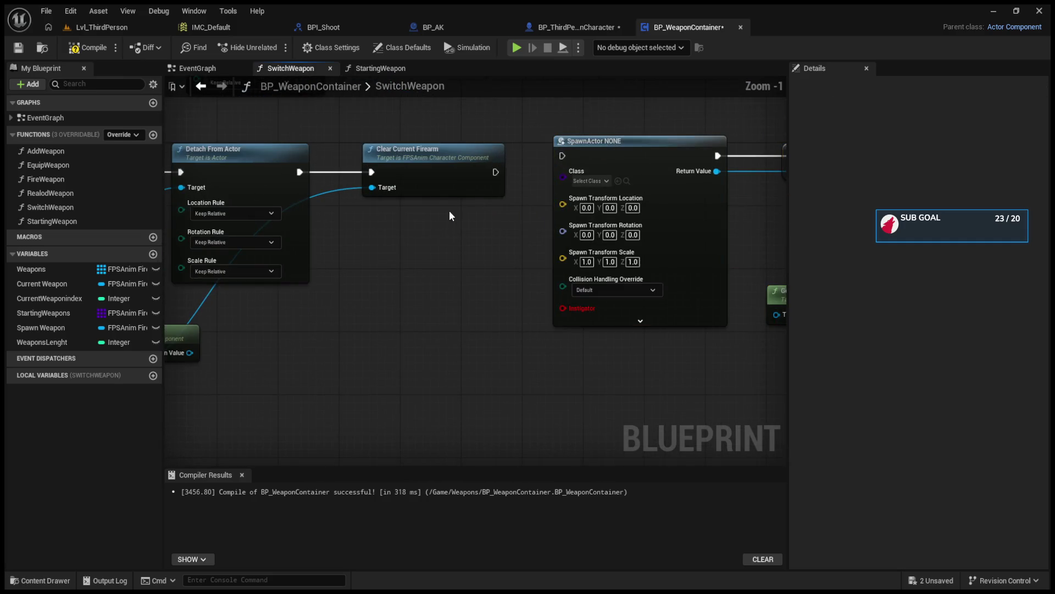
Run SpawnActor after Clear Current Firearm and look up the character's Attach Weapon Func.
mouse_move(496, 172)
mouse_down()
mouse_move(562, 155)
mouse_move(587, 162)
mouse_up()
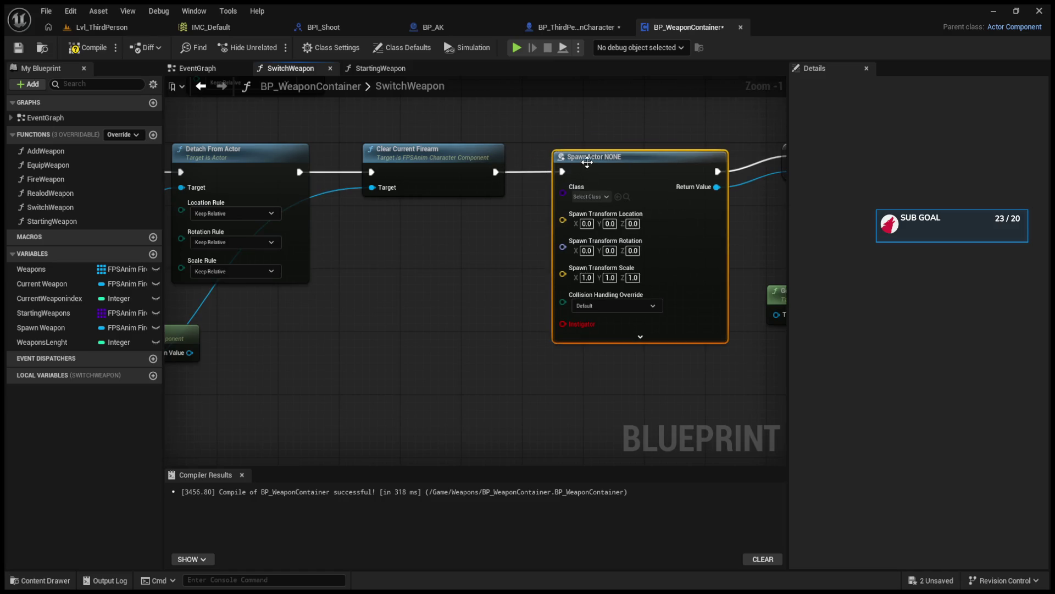
click(555, 25)
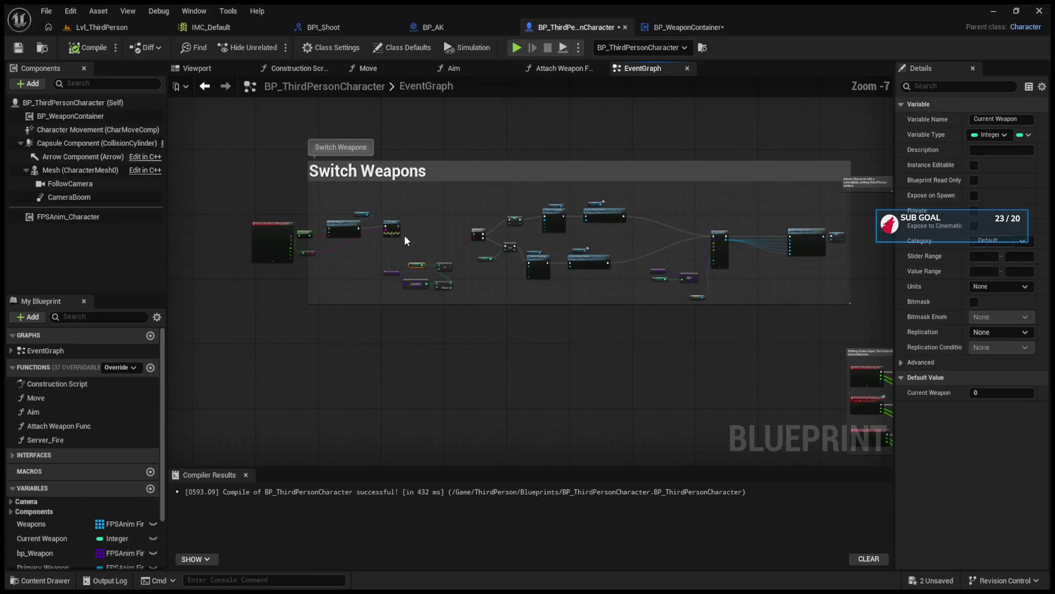
scroll(636, 249, up, 5)
mouse_move(633, 253)
mouse_down()
mouse_move(367, 256)
mouse_move(385, 250)
mouse_up()
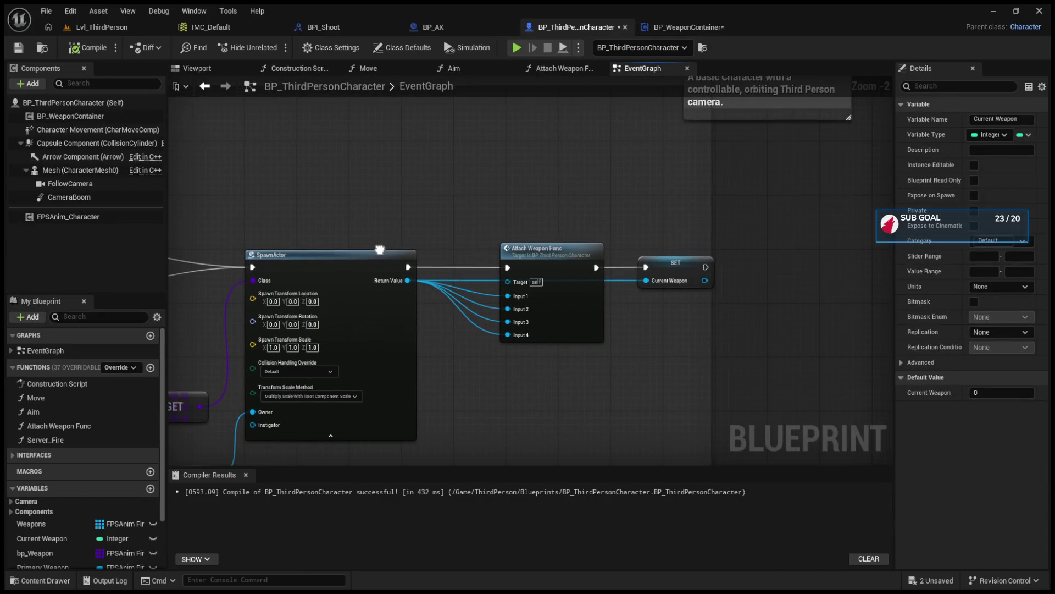
double_click(573, 256)
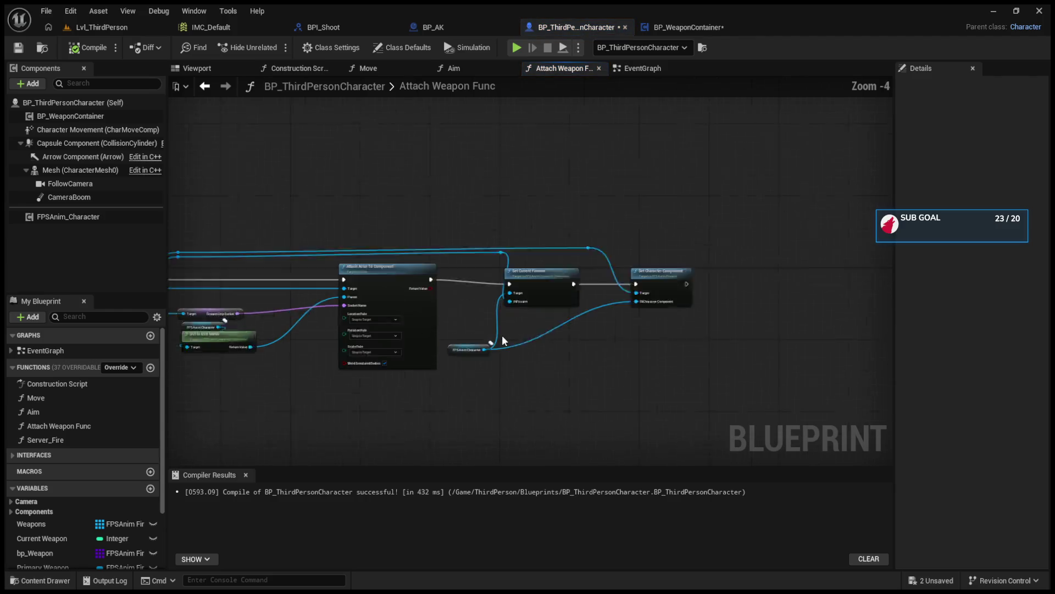
Review SwitchWeapon's Attach Actor To Component, Set Owner, Get Owner and Spawn Weapon SET nodes.
click(673, 28)
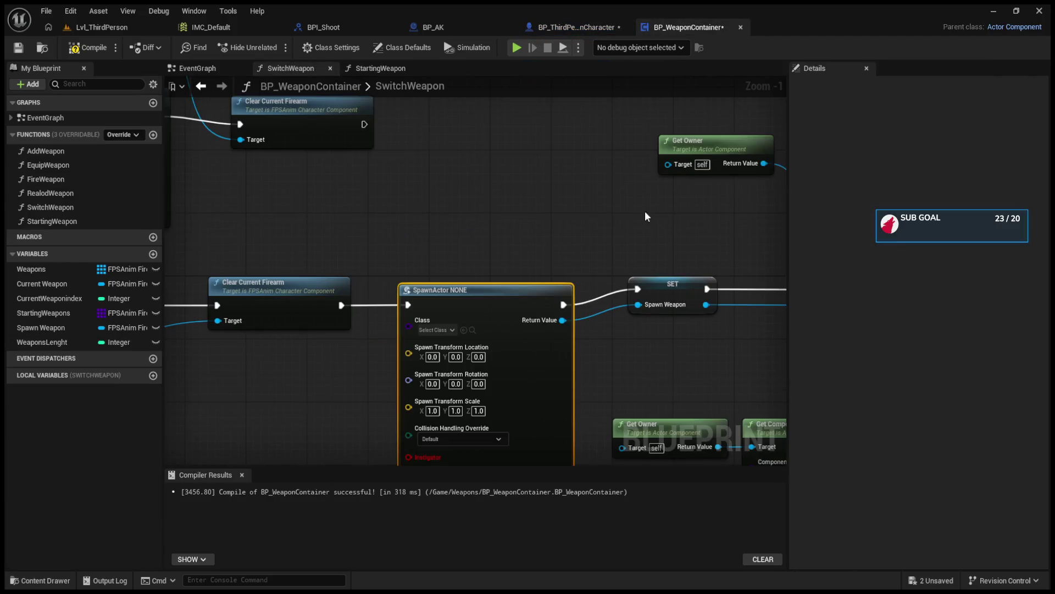
scroll(653, 216, down, 5)
scroll(602, 232, up, 5)
drag(574, 213, 777, 263)
scroll(776, 262, down, 3)
scroll(451, 270, up, 2)
drag(454, 261, 564, 260)
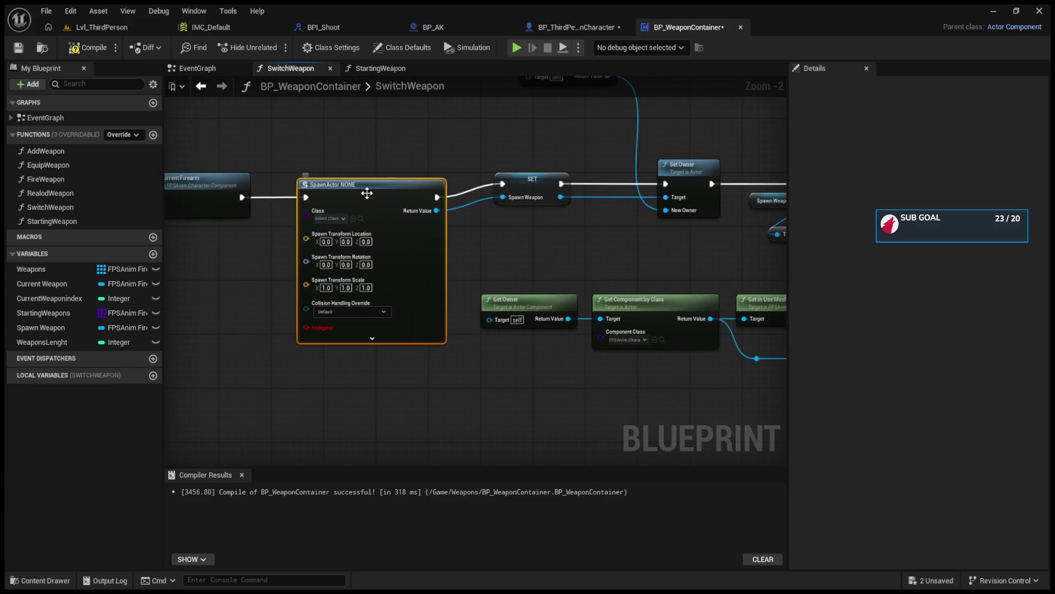
click(492, 271)
click(529, 178)
Start a wire from Get Component by Class's Return Value near the SpawnActor node.
mouse_move(439, 231)
mouse_down()
mouse_move(481, 244)
mouse_move(767, 264)
mouse_up()
mouse_move(480, 319)
mouse_down()
mouse_move(562, 304)
mouse_move(271, 306)
mouse_move(314, 307)
mouse_move(615, 216)
mouse_move(584, 262)
mouse_move(549, 274)
mouse_move(570, 283)
mouse_move(269, 280)
mouse_up()
scroll(588, 221, up, 2)
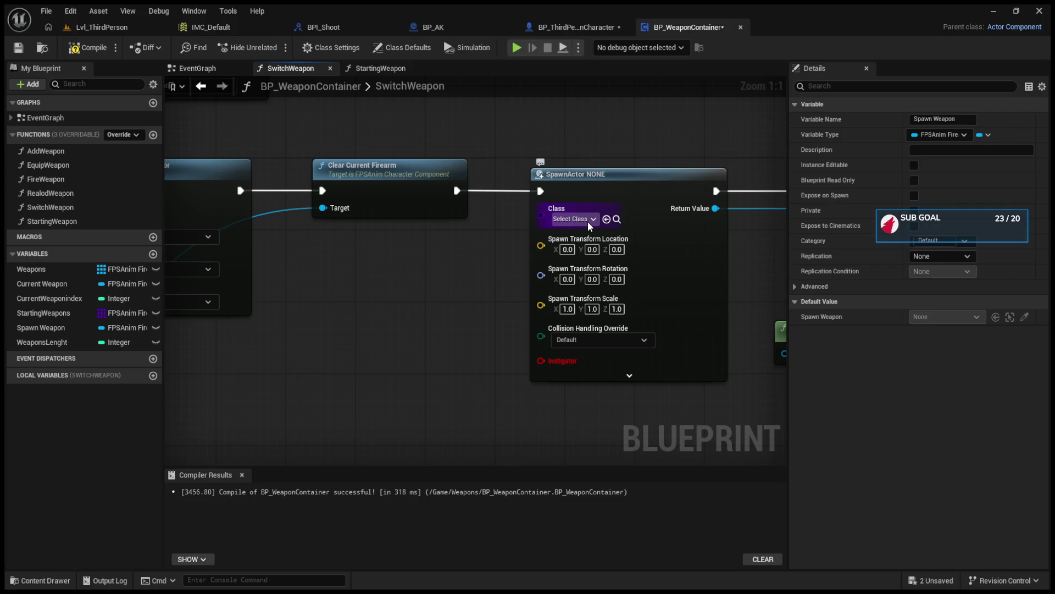
mouse_move(450, 312)
mouse_down()
mouse_move(409, 332)
mouse_move(542, 328)
mouse_move(586, 353)
mouse_move(578, 344)
mouse_up()
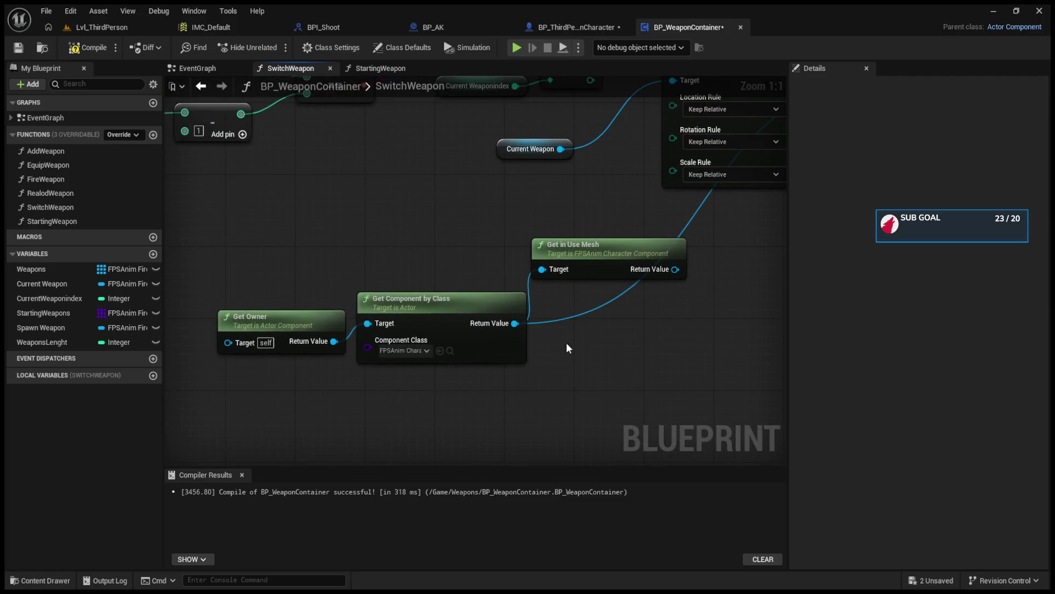
mouse_move(515, 323)
mouse_down()
mouse_move(556, 323)
mouse_move(501, 352)
mouse_up()
scroll(491, 298, down, 2)
drag(632, 324, 480, 251)
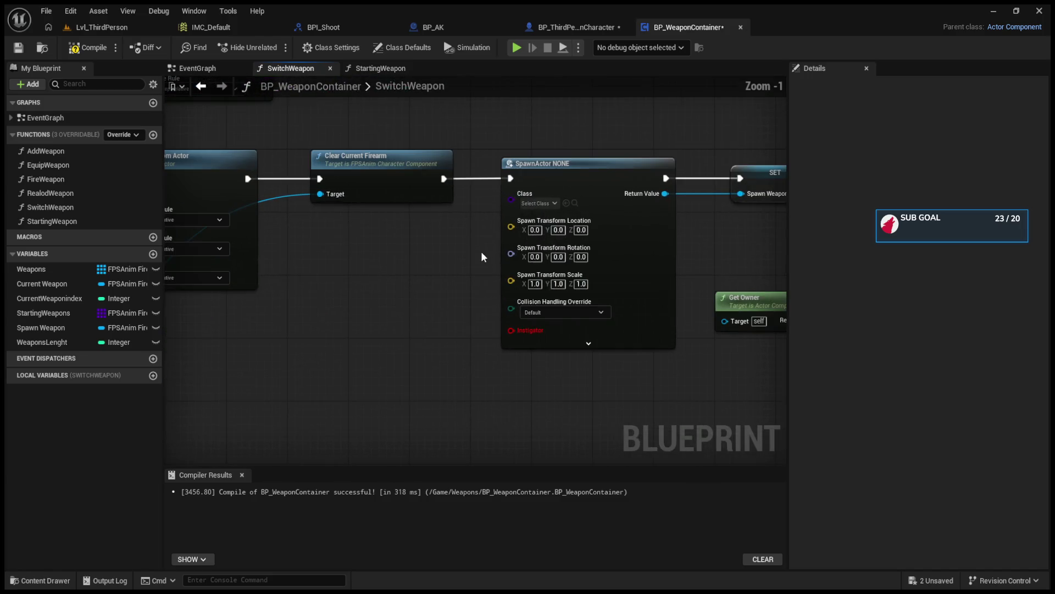
Compare StartingWeapon's Branch, SpawnActor and GET nodes with the character's Attach Weapon Func graph.
click(356, 70)
scroll(514, 234, up, 2)
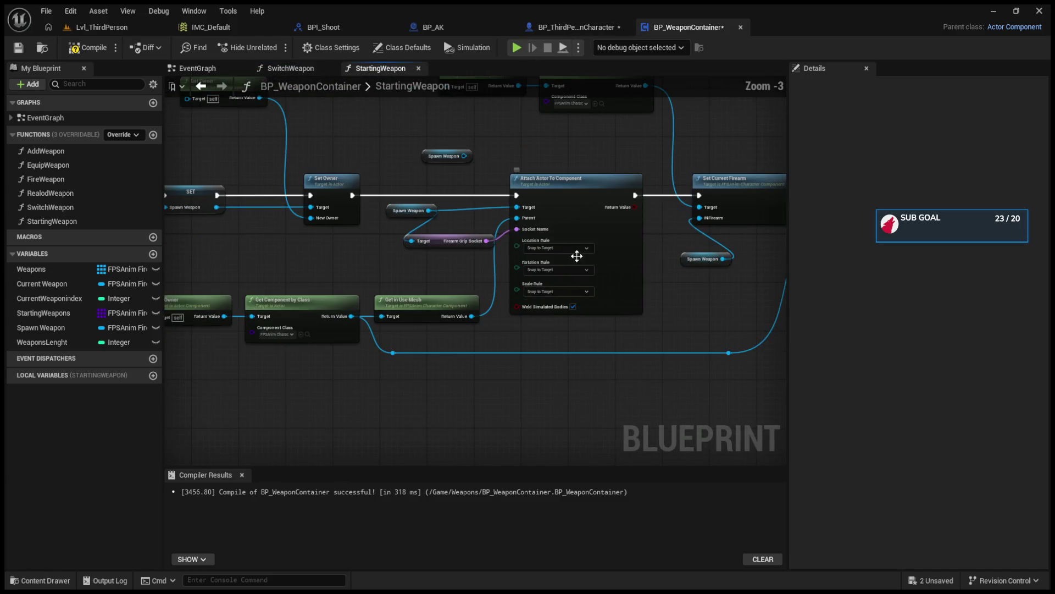
drag(418, 329, 668, 324)
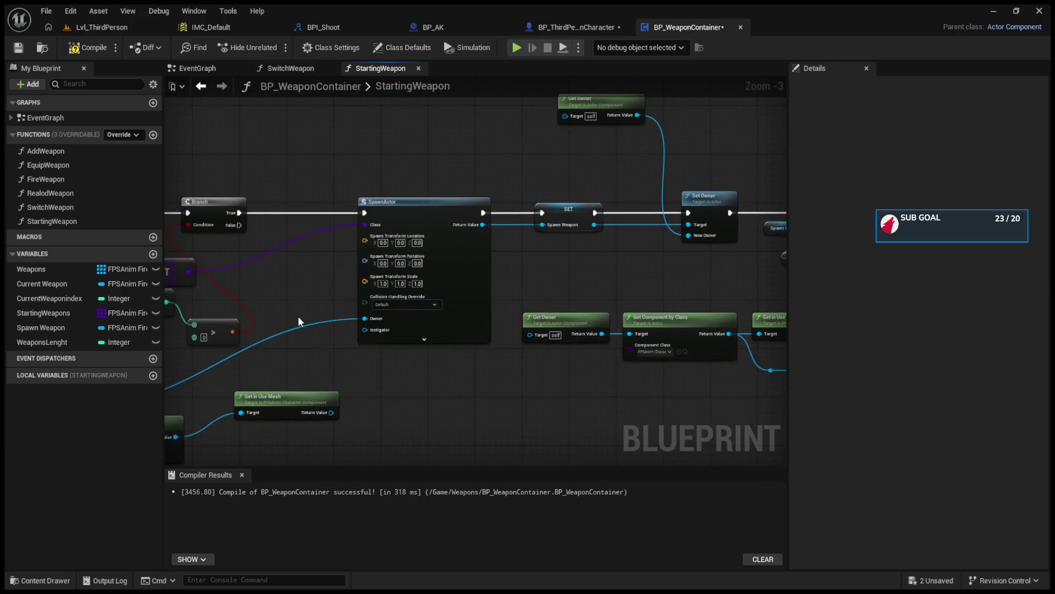
drag(283, 335, 519, 332)
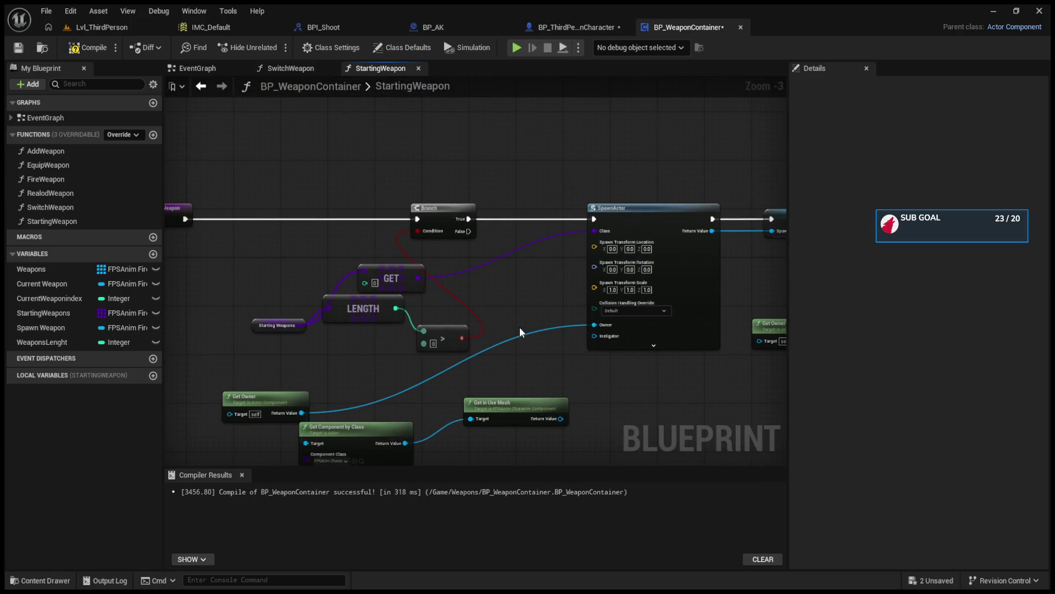
click(556, 28)
mouse_move(490, 176)
mouse_down()
mouse_move(581, 257)
mouse_move(705, 237)
mouse_up()
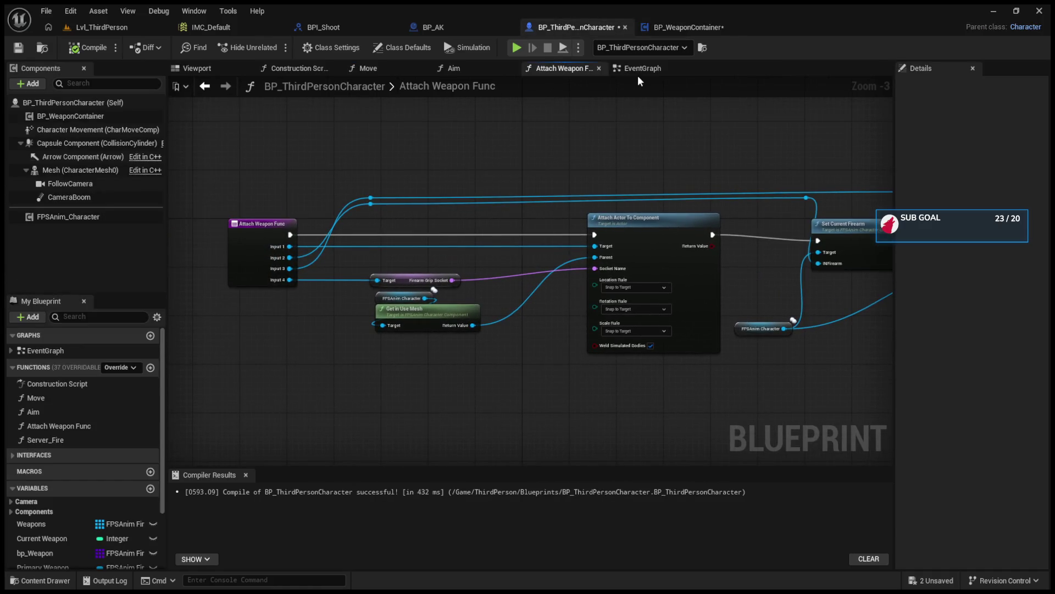
click(637, 72)
click(566, 68)
Drag a Starting Weapons getter from My Blueprint into the SwitchWeapon graph.
click(681, 28)
click(325, 68)
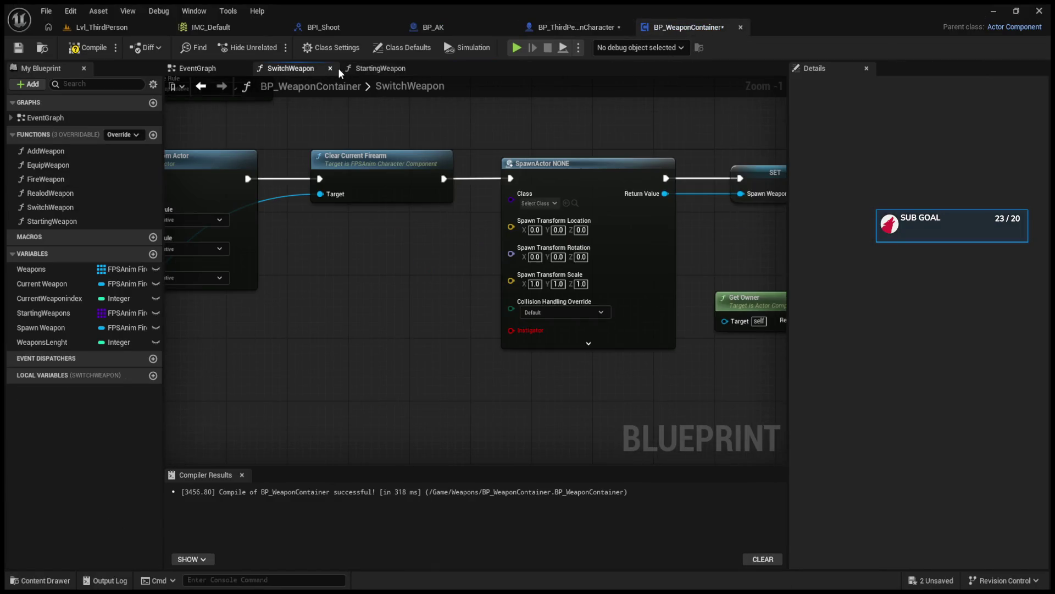
click(363, 68)
click(302, 69)
scroll(572, 295, down, 2)
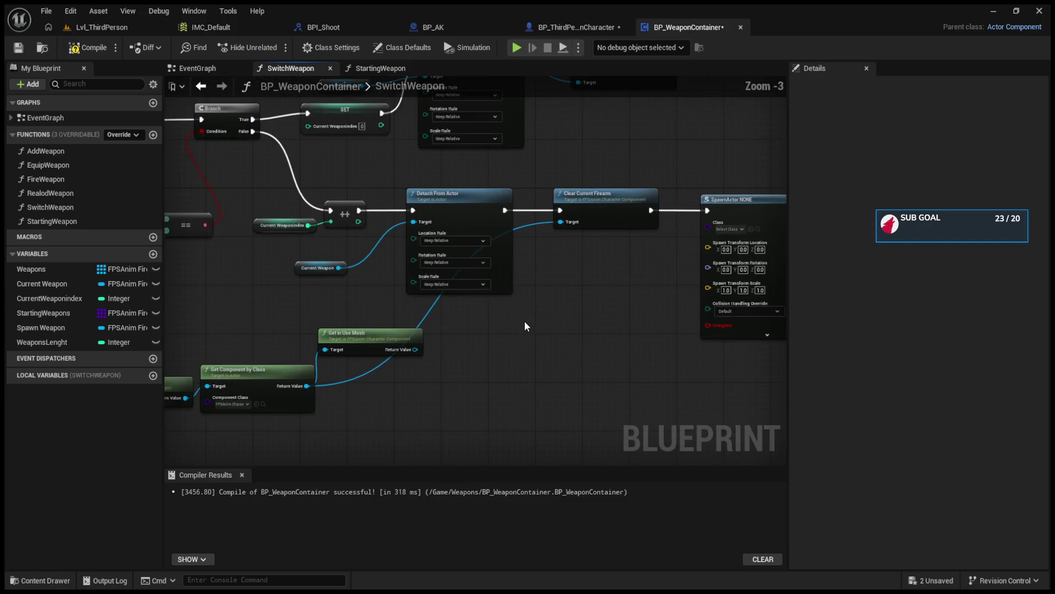
click(44, 314)
mouse_move(391, 403)
mouse_down()
mouse_move(399, 409)
mouse_move(460, 368)
mouse_up()
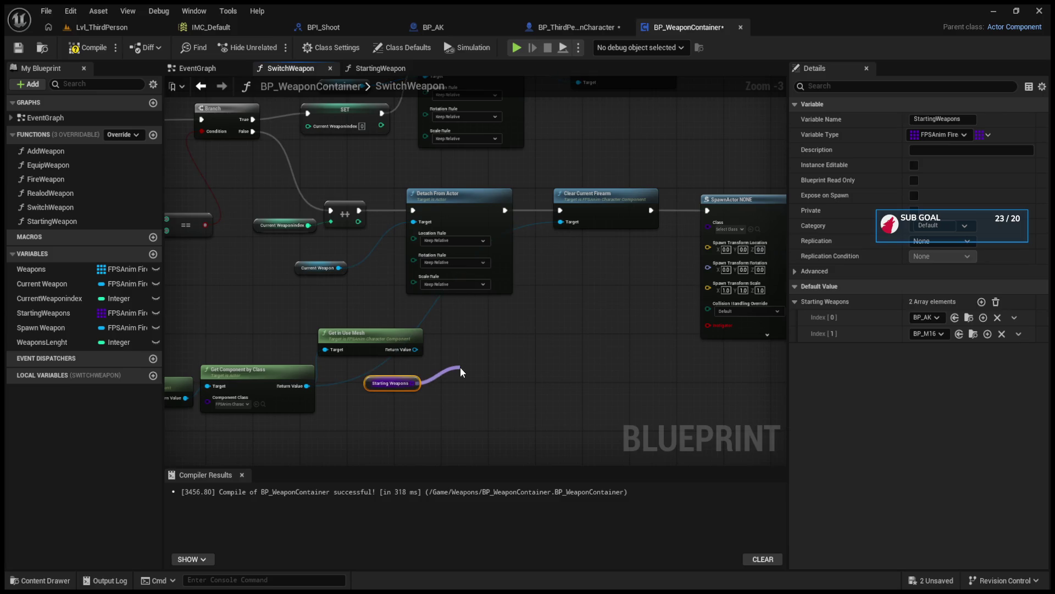
Add a GET node on Starting Weapons and wire the ++ output into its index.
text(get)
key(Return)
mouse_move(460, 367)
mouse_down()
mouse_move(714, 256)
mouse_move(725, 231)
mouse_move(709, 226)
mouse_up()
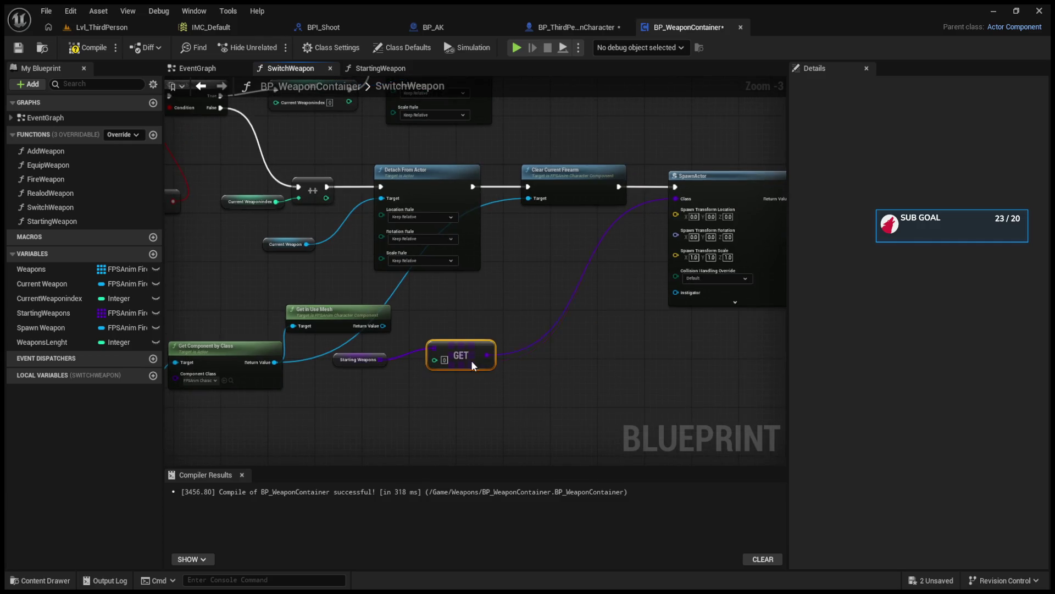
drag(470, 359, 471, 373)
click(357, 194)
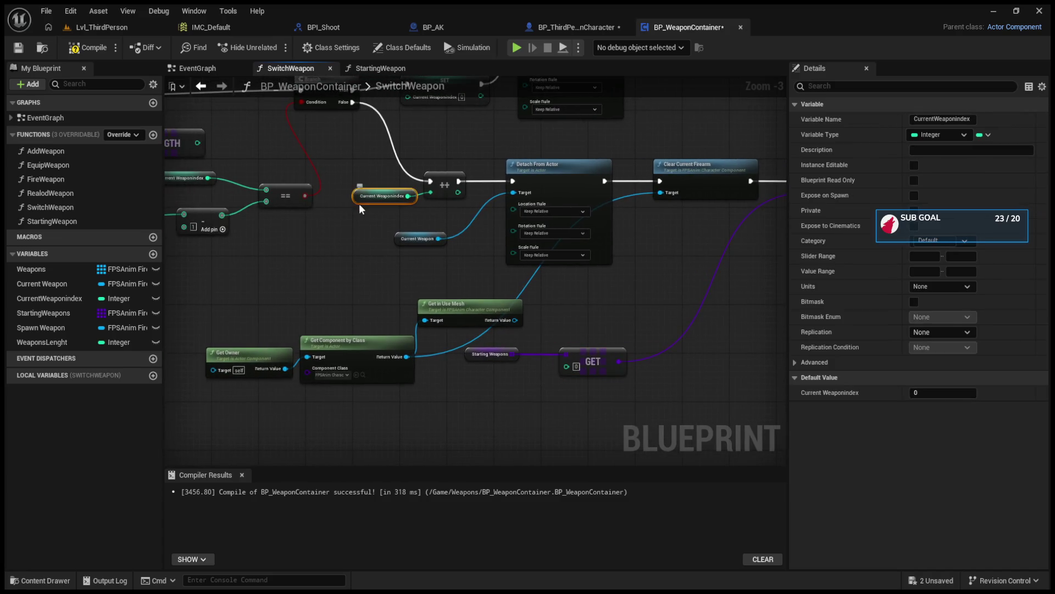
drag(458, 192, 569, 368)
Set a breakpoint on the ++ increment node with F9.
scroll(383, 314, up, 2)
click(383, 315)
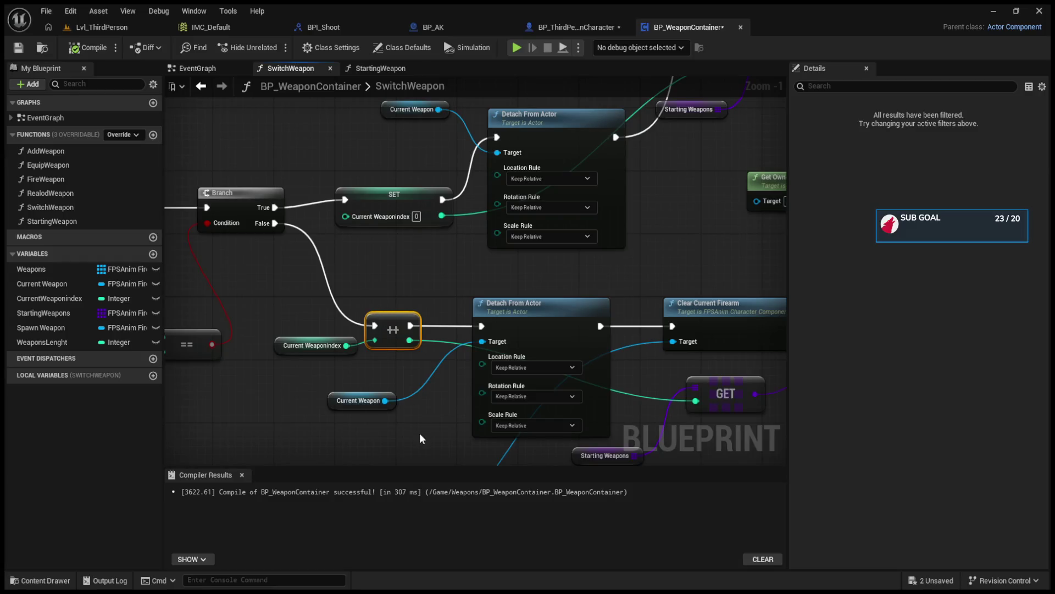
key(F9)
Play the level and step from the breakpoint through Detach From Actor, SpawnActor, Set Owner and Set Current Firearm.
click(91, 31)
click(273, 47)
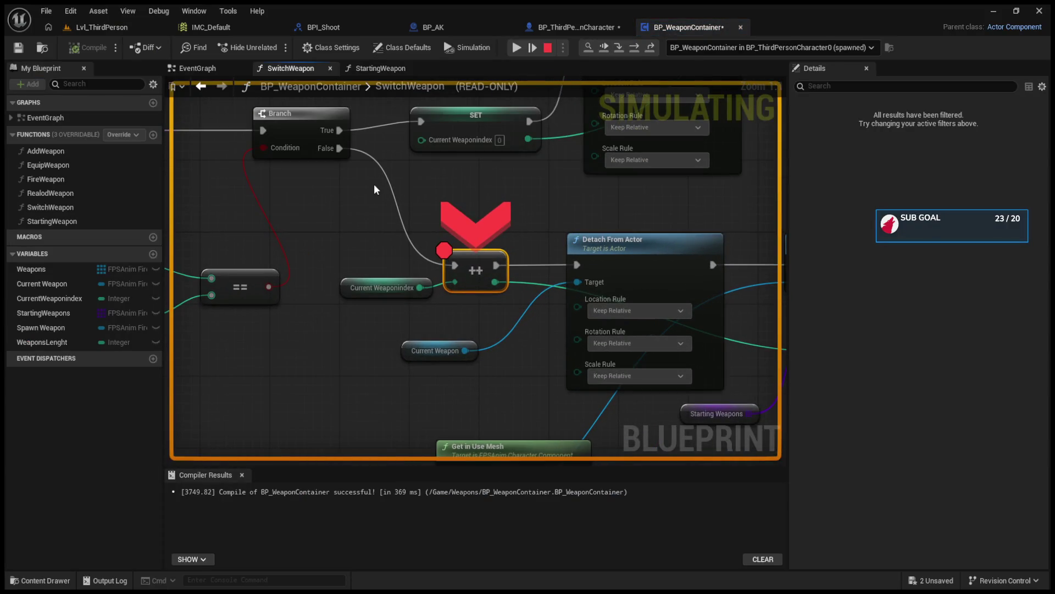
click(629, 47)
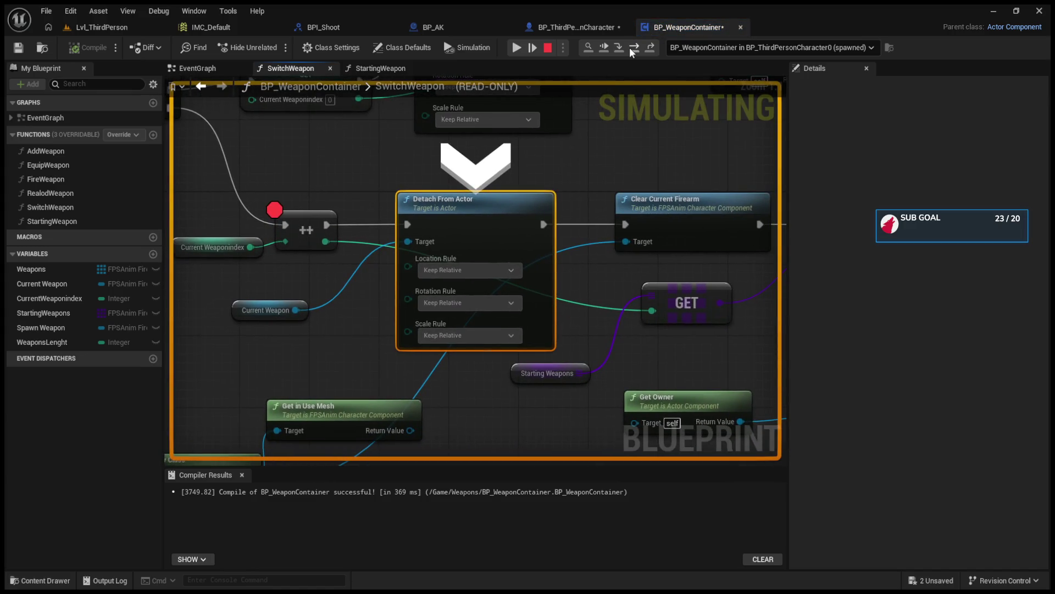
click(631, 49)
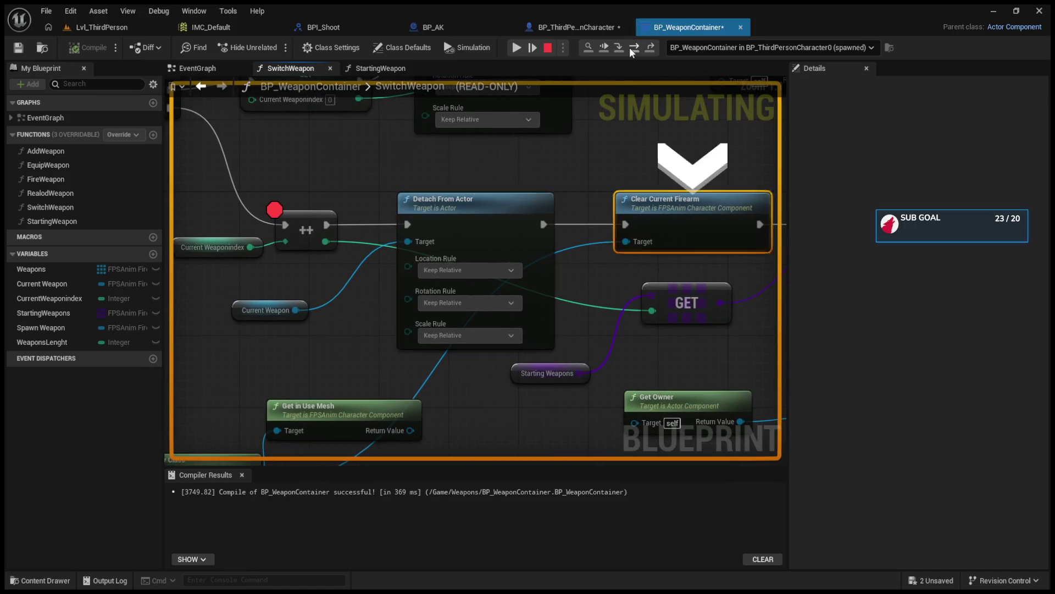
click(630, 49)
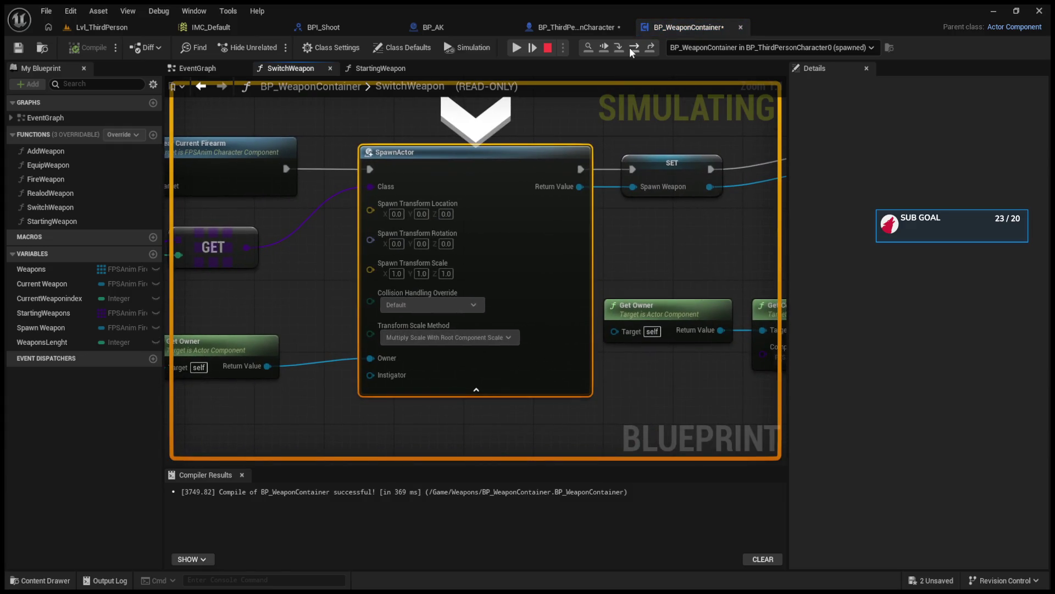
click(628, 47)
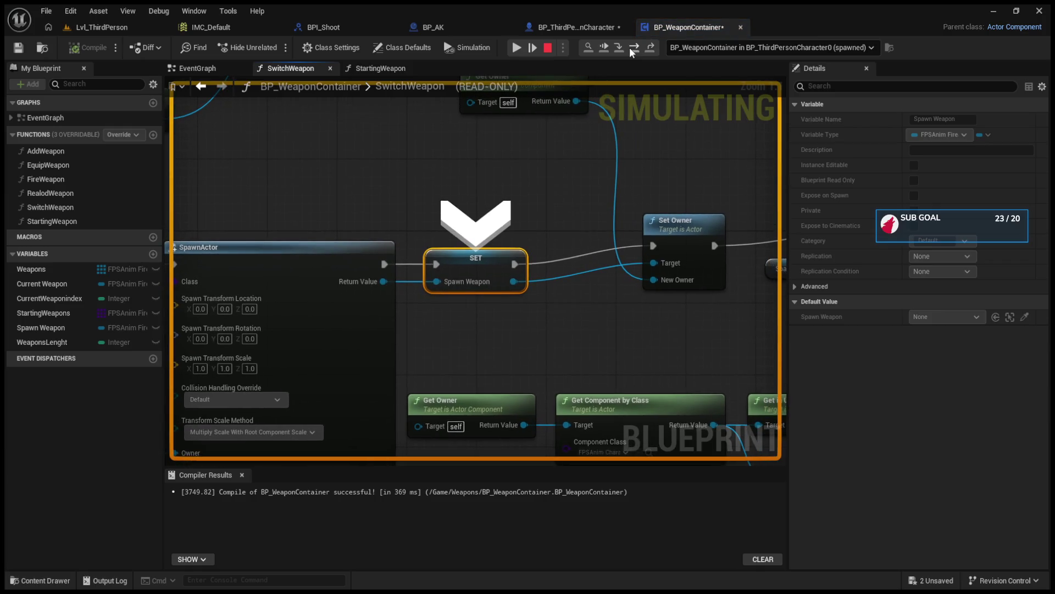
click(628, 47)
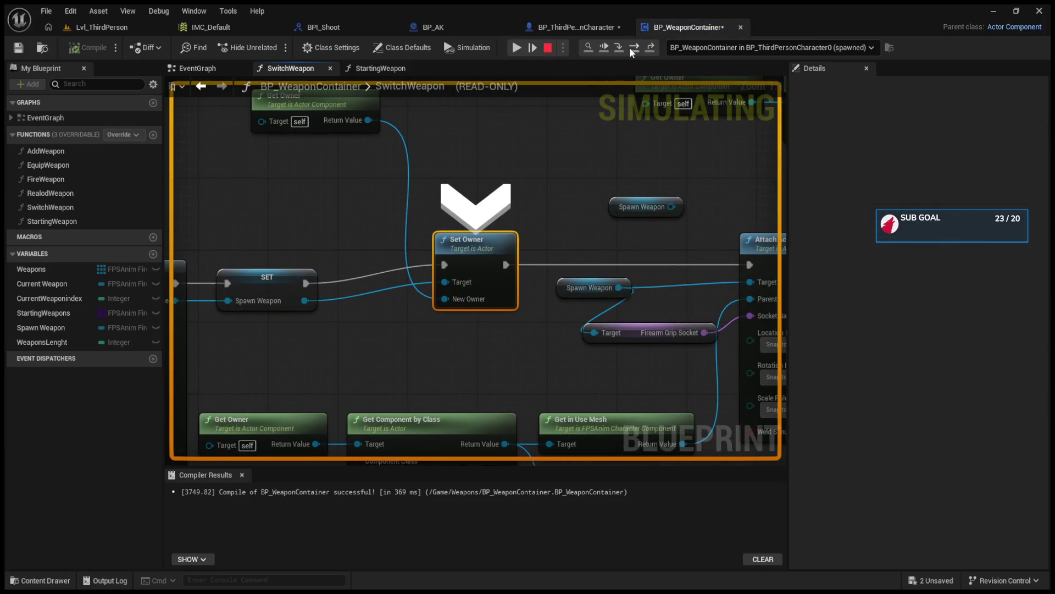
click(628, 48)
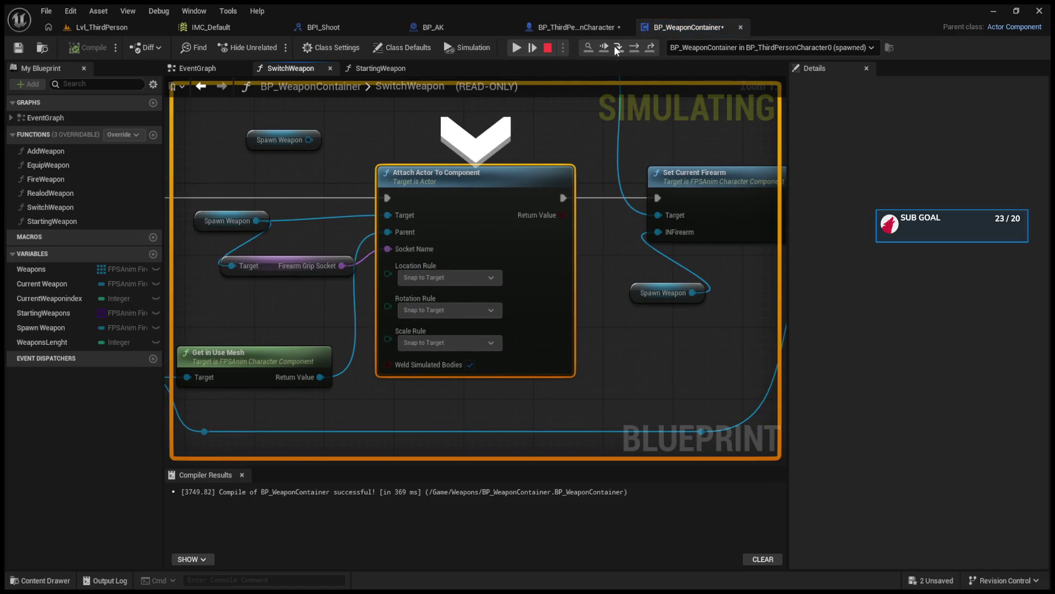
click(630, 49)
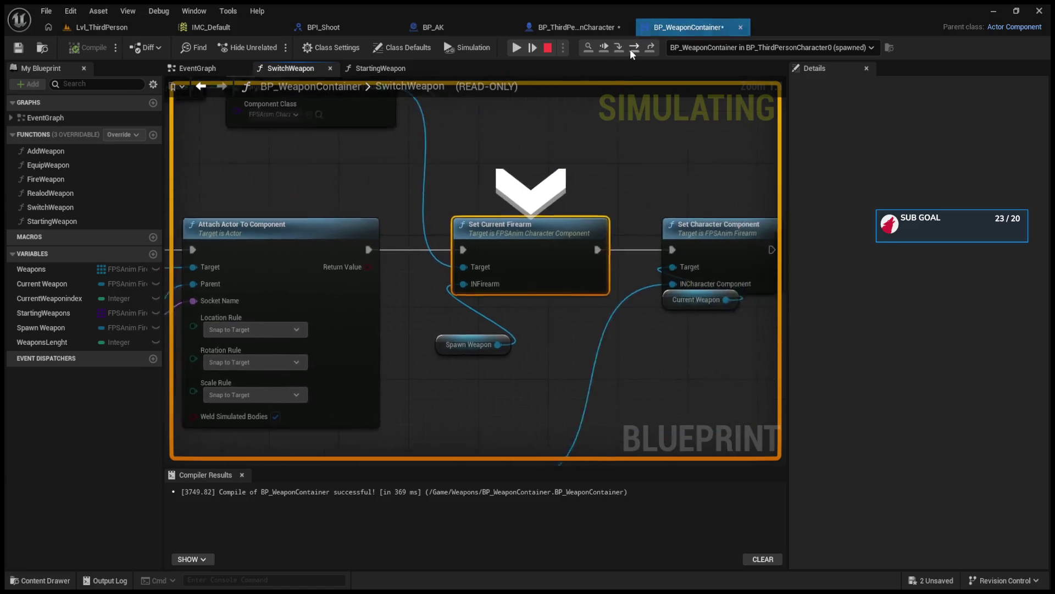
click(630, 49)
click(630, 48)
Survey the whole SwitchWeapon graph in BP_WeaponContainer, then stop the play session with Esc.
click(118, 25)
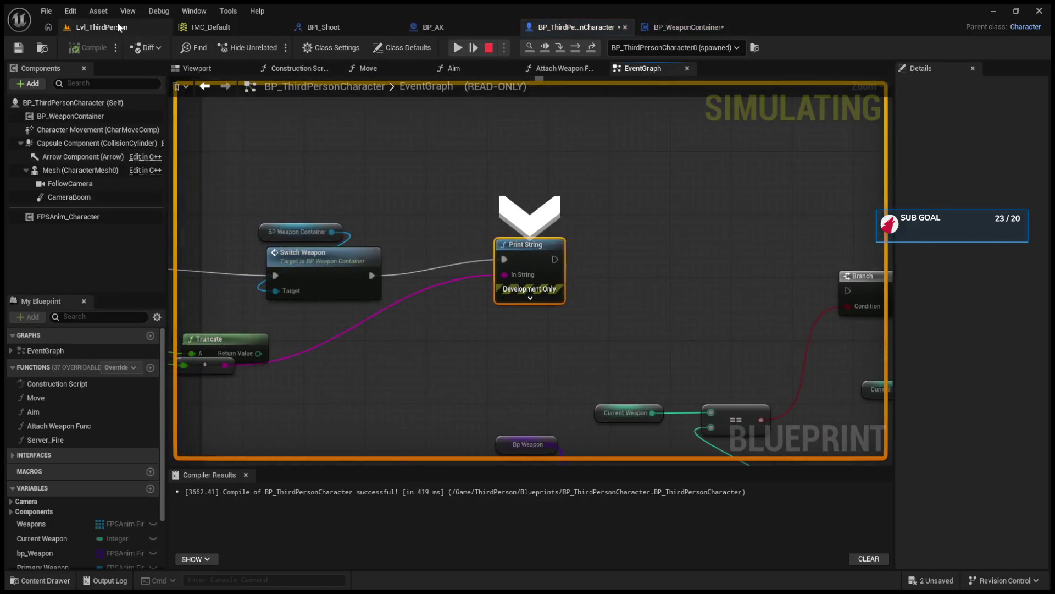
click(665, 28)
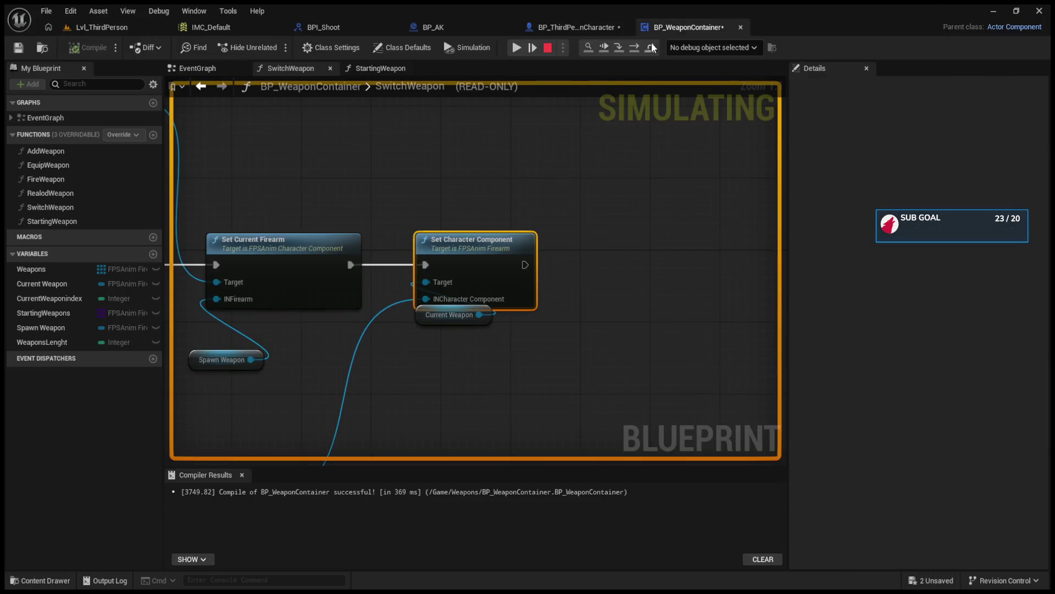
mouse_move(496, 153)
mouse_down()
mouse_move(565, 170)
mouse_move(577, 198)
mouse_up()
scroll(576, 198, down, 5)
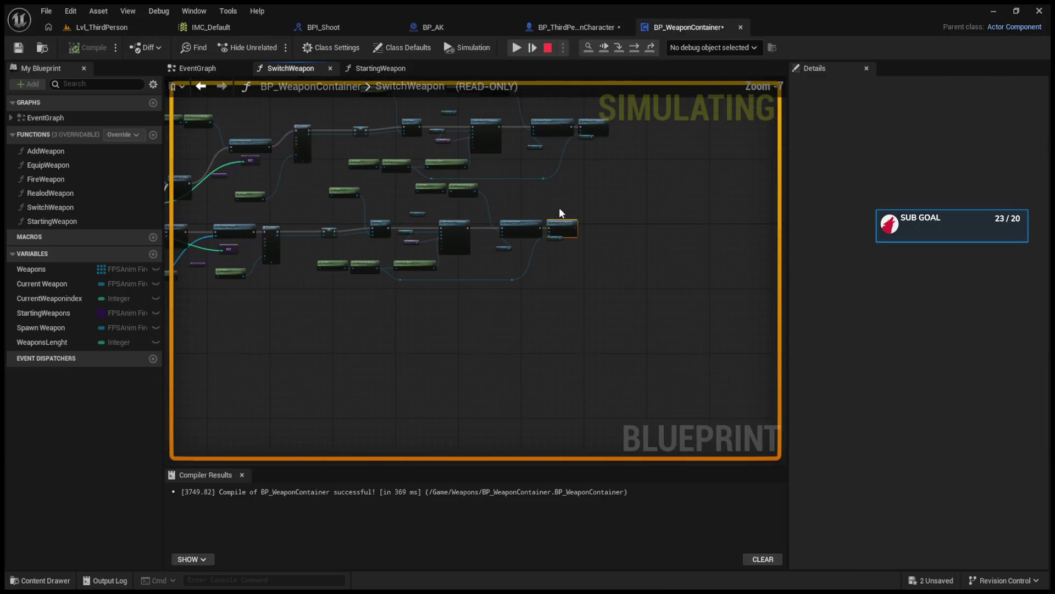
mouse_move(455, 238)
mouse_down()
mouse_move(722, 304)
mouse_move(684, 301)
mouse_up()
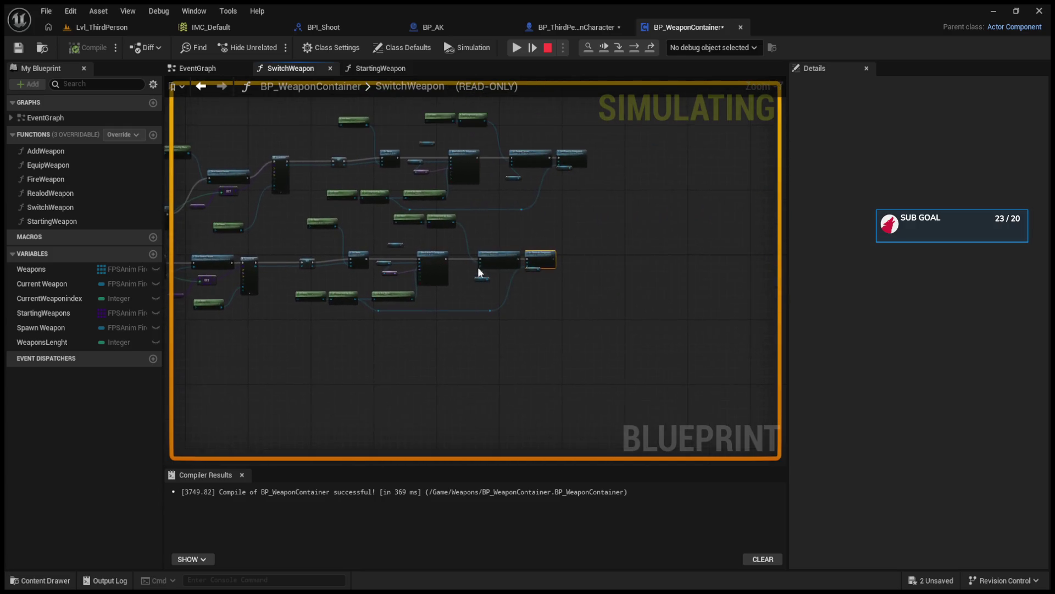
scroll(595, 262, up, 8)
click(102, 27)
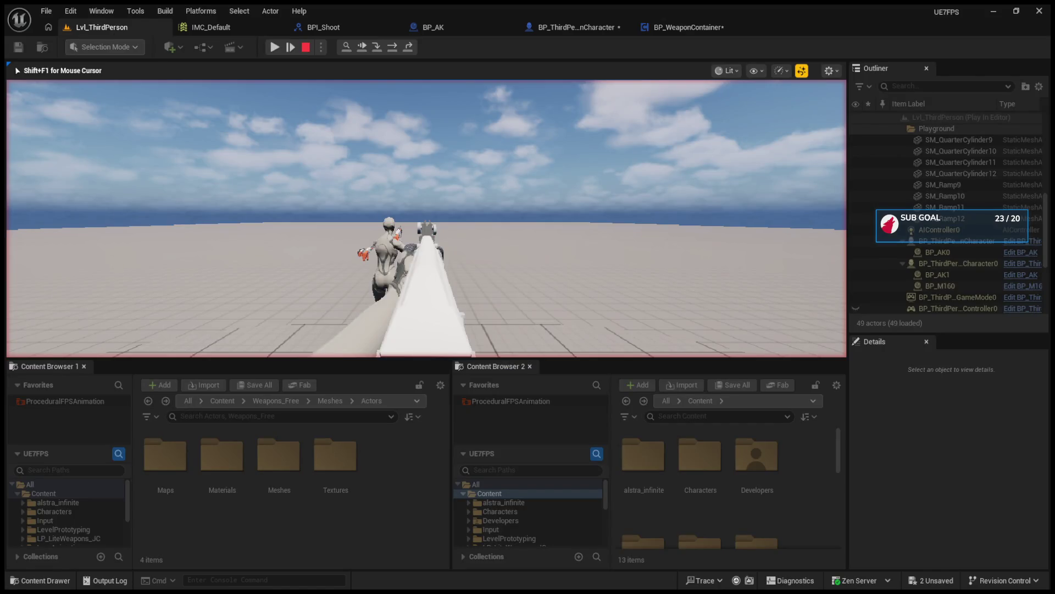
key(Escape)
click(705, 28)
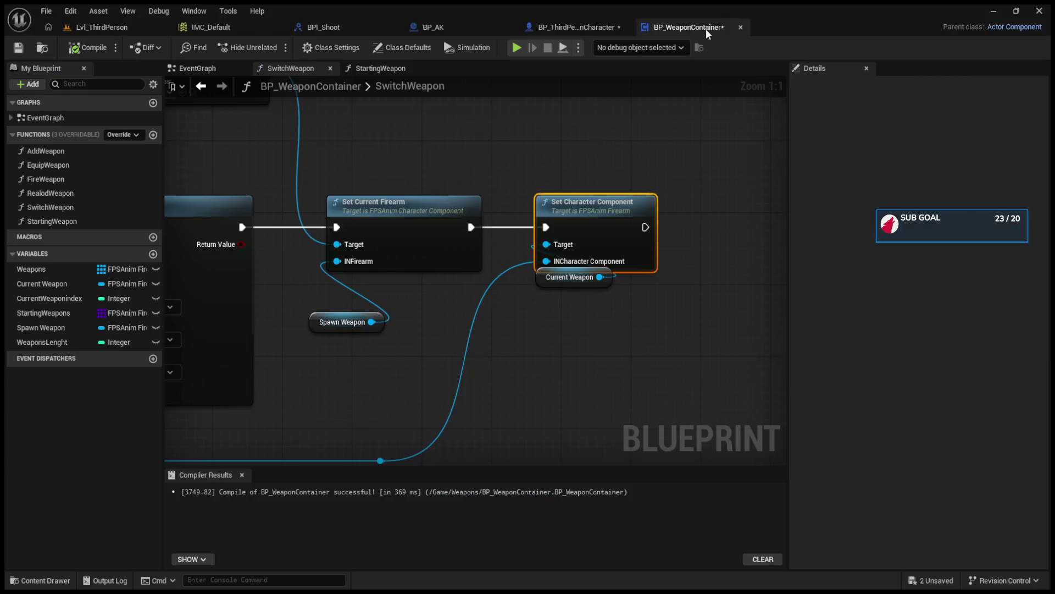
Remove the breakpoint from the ++ node, then replay the level without it and end the session.
scroll(481, 248, up, 2)
scroll(533, 271, down, 3)
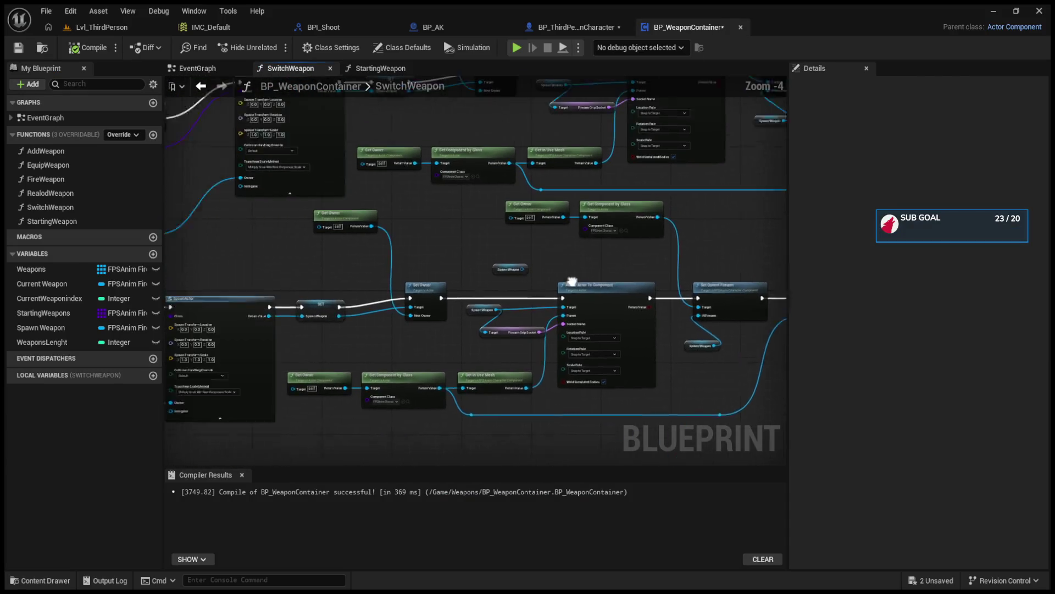
click(137, 27)
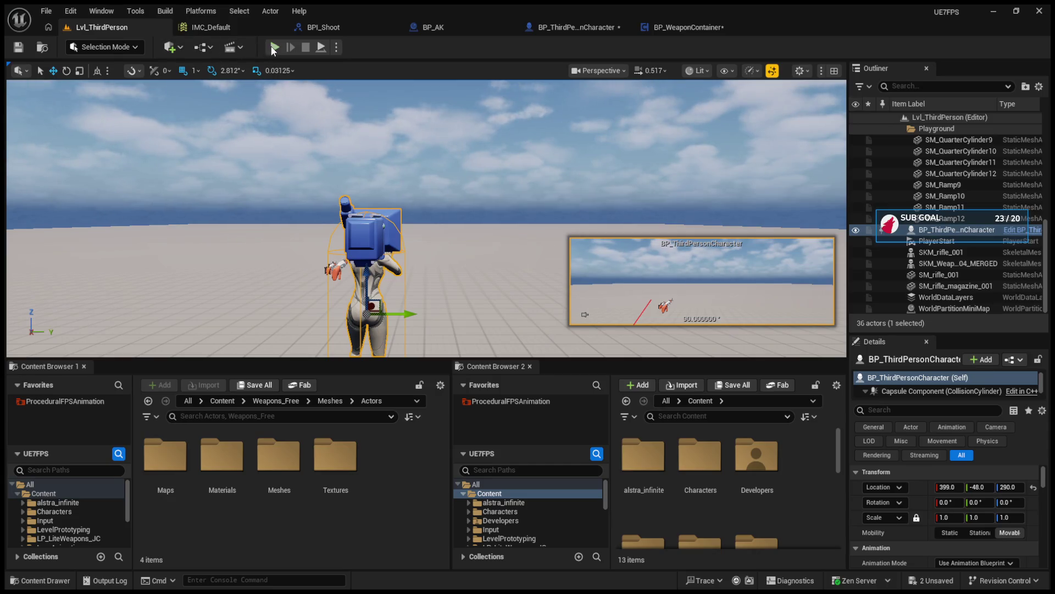
click(274, 47)
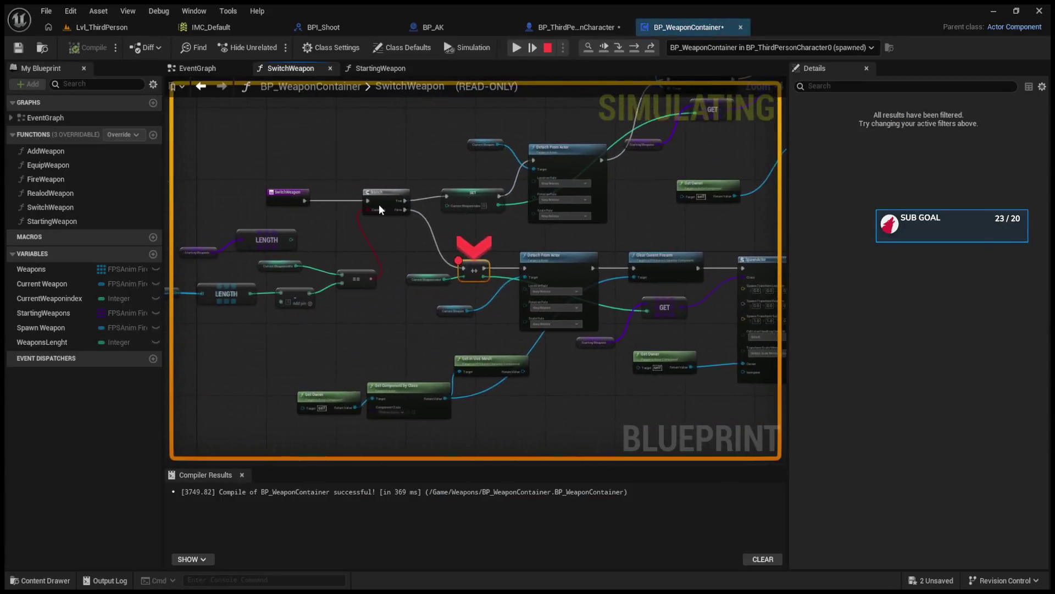
click(547, 47)
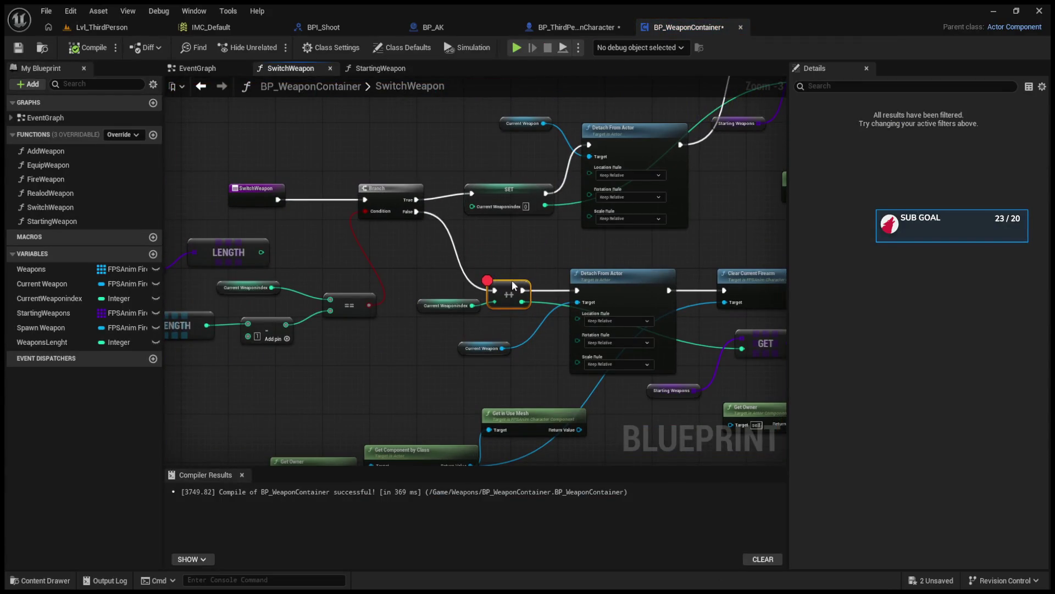
key(F9)
click(515, 50)
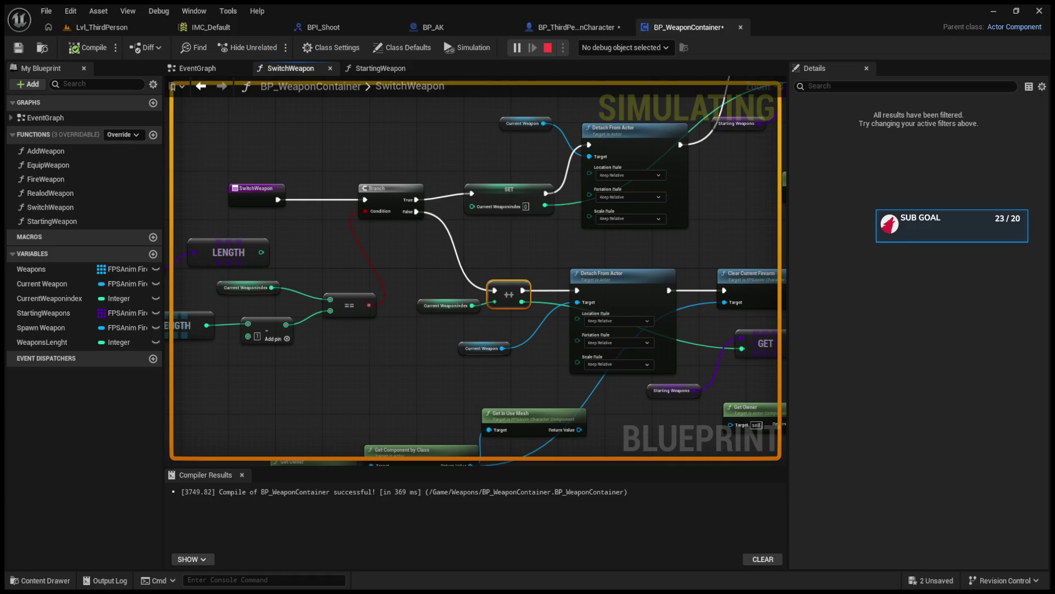
key(Escape)
Check the bp_Weapon array defaults in the character EventGraph, then simulate from the SwitchWeapon graph.
scroll(441, 294, up, 3)
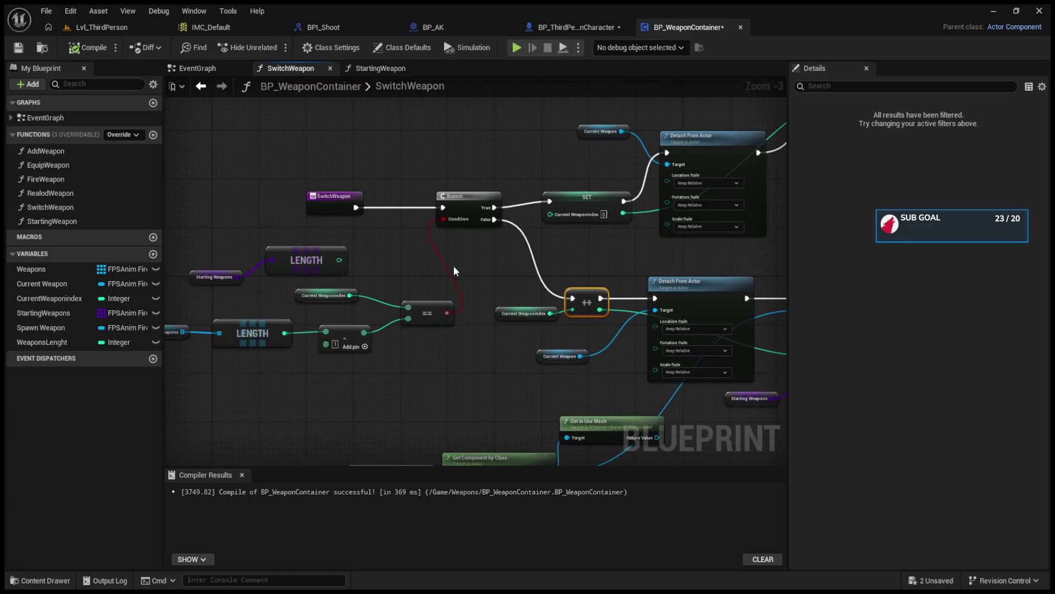
click(367, 343)
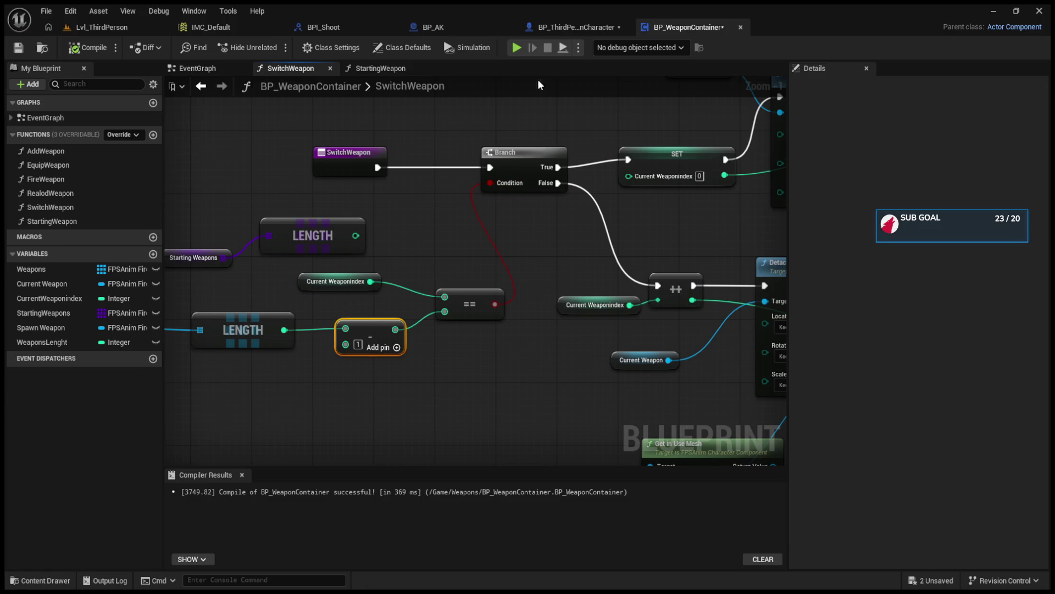
click(562, 25)
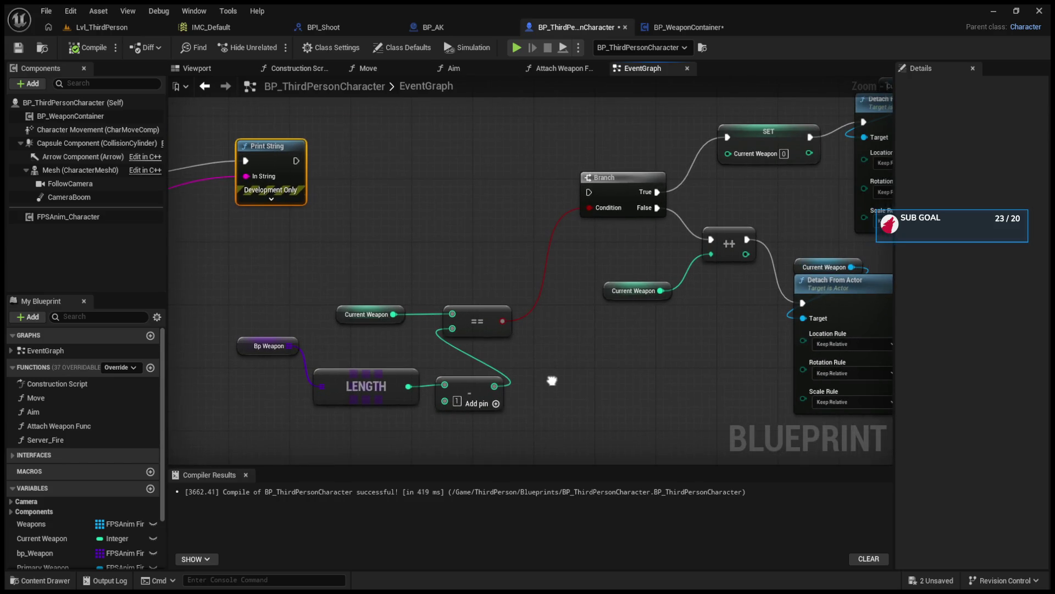
click(246, 345)
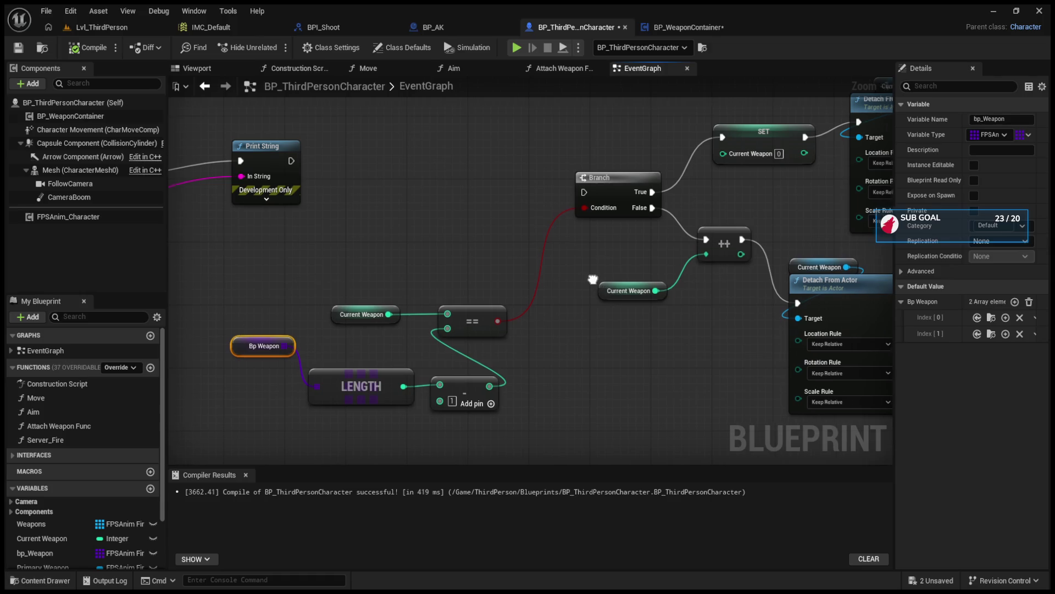
click(685, 25)
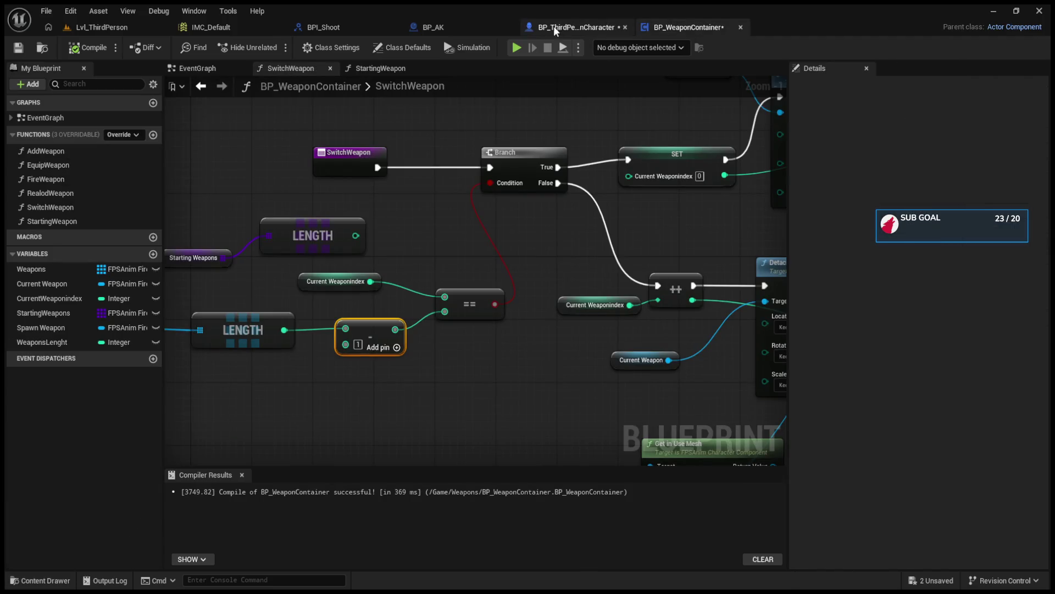
key(alt+p)
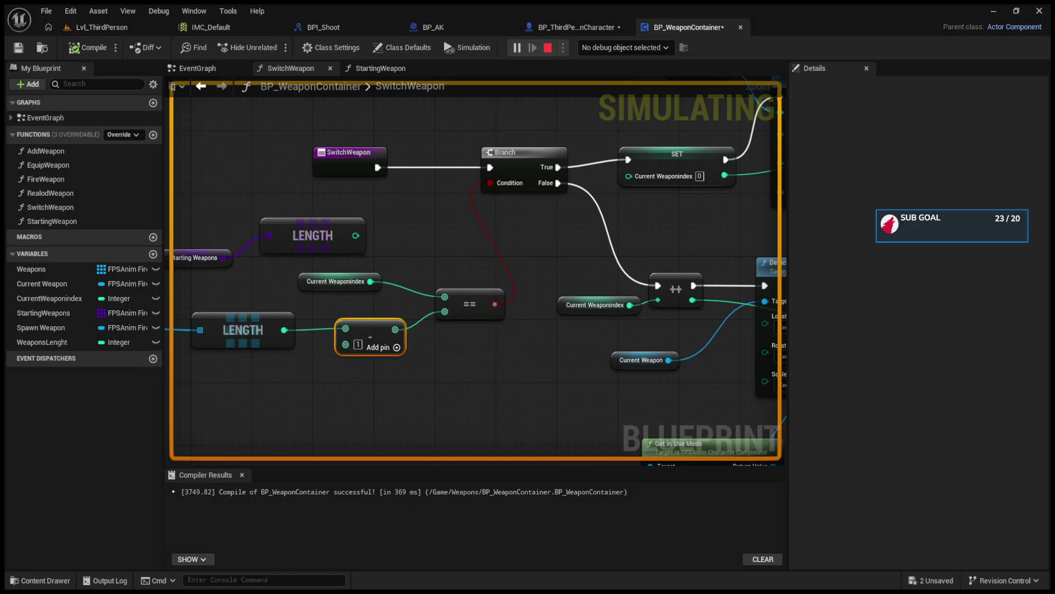
Breakpoint the SET Current Weaponindex node, simulate, and step through SwitchWeapon to Set Current Firearm.
key(Escape)
click(633, 163)
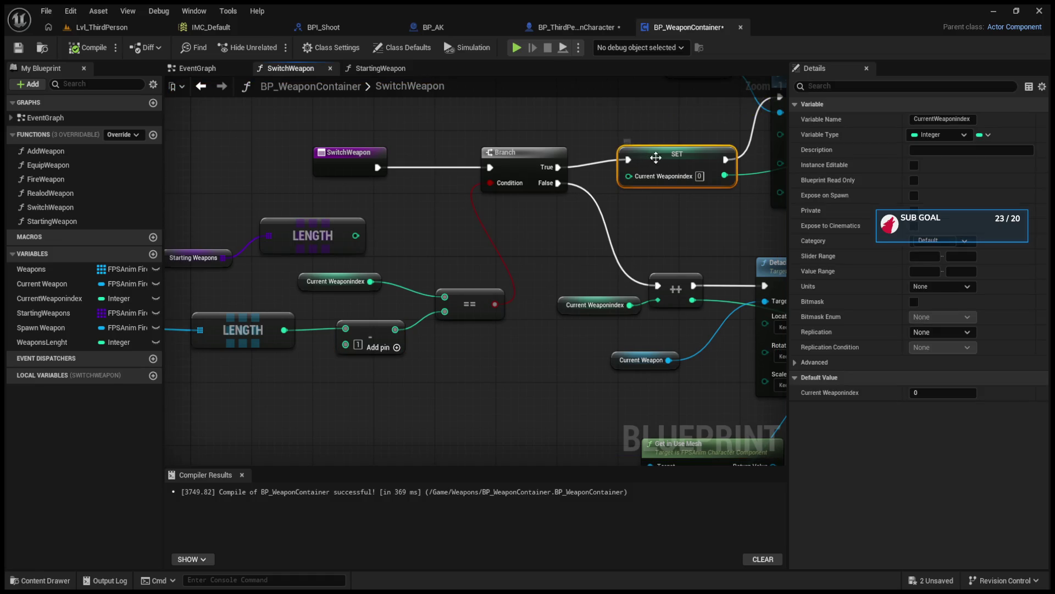
key(F9)
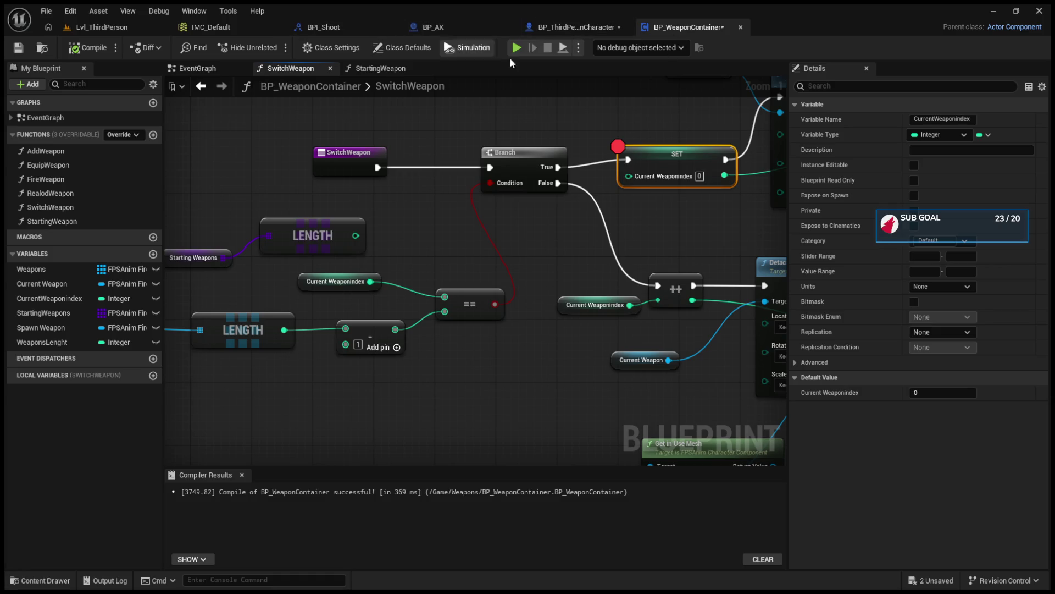
click(520, 53)
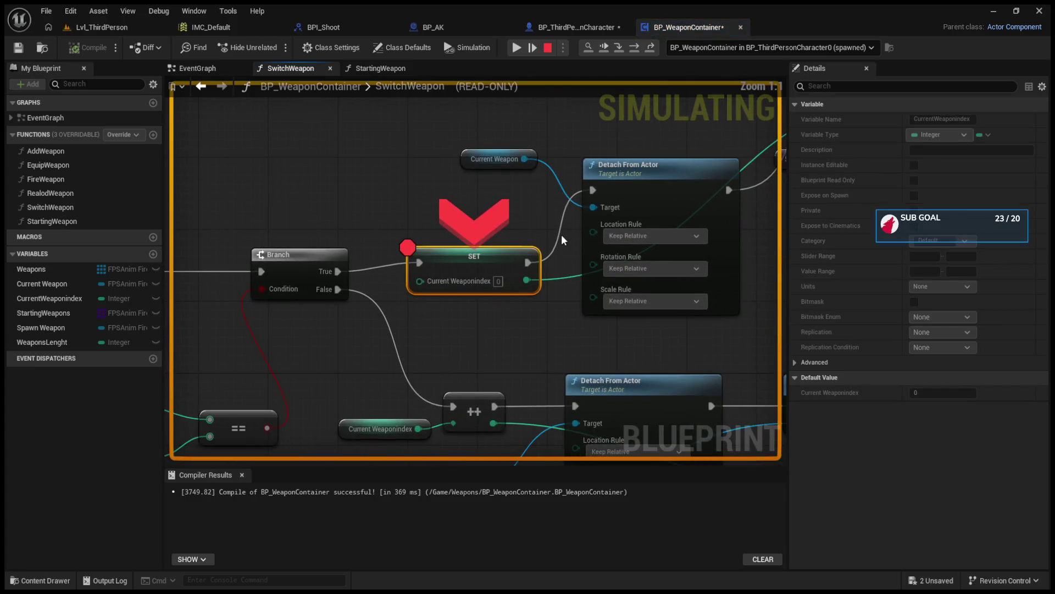
click(632, 52)
click(632, 51)
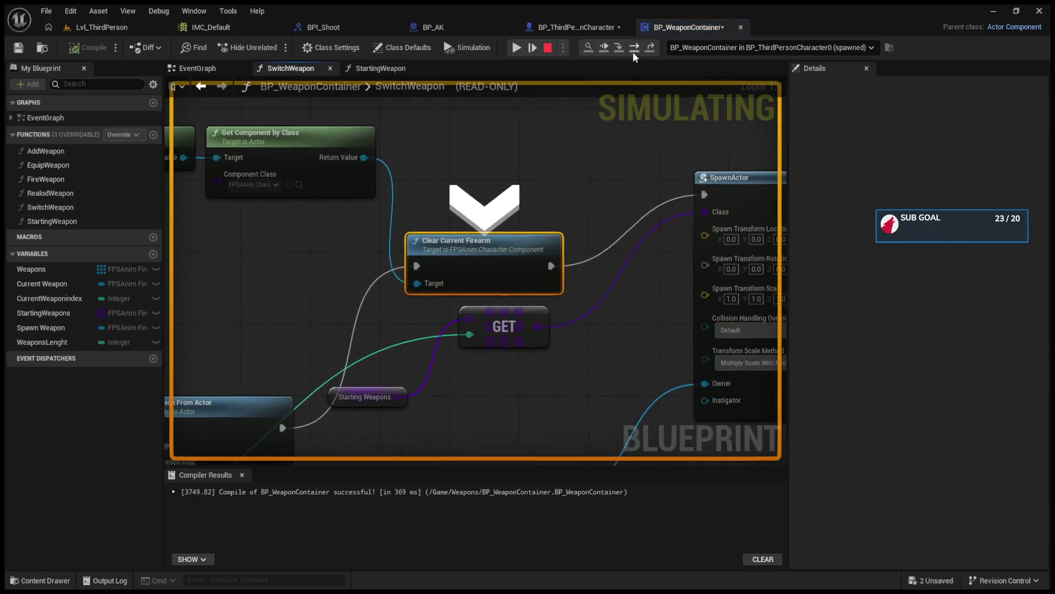
click(632, 52)
click(632, 51)
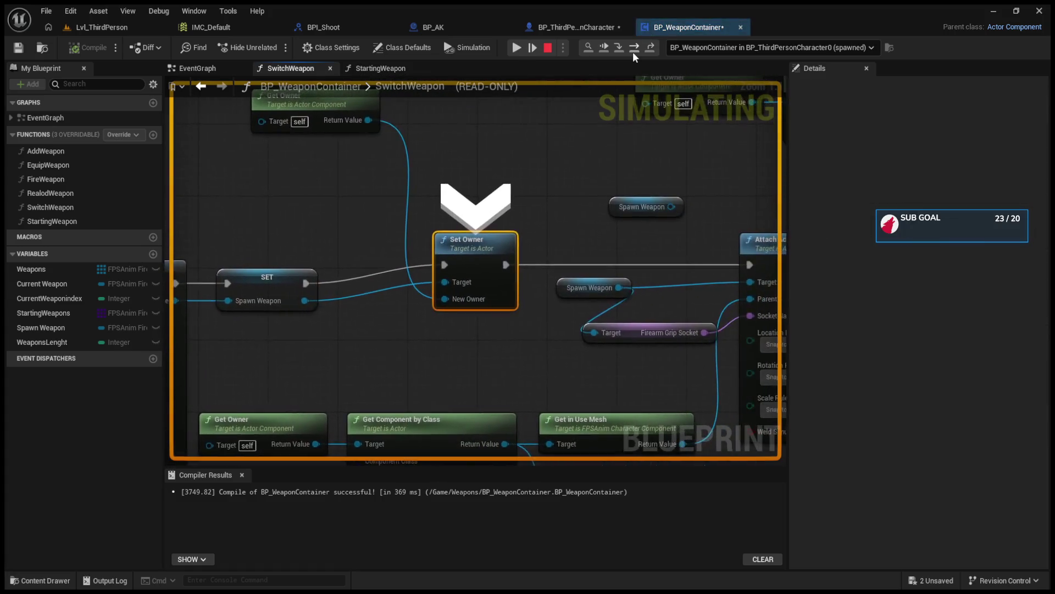
click(632, 52)
click(547, 48)
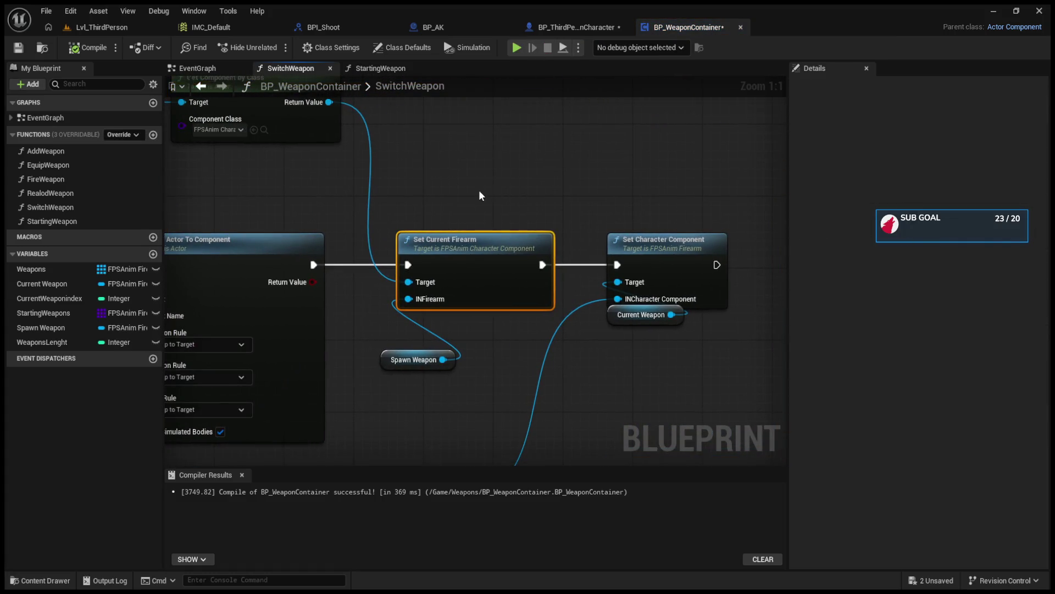
Compare SwitchWeapon's SpawnActor and Set Current Firearm nodes against the StartingWeapon graph.
scroll(494, 189, down, 4)
scroll(448, 237, down, 2)
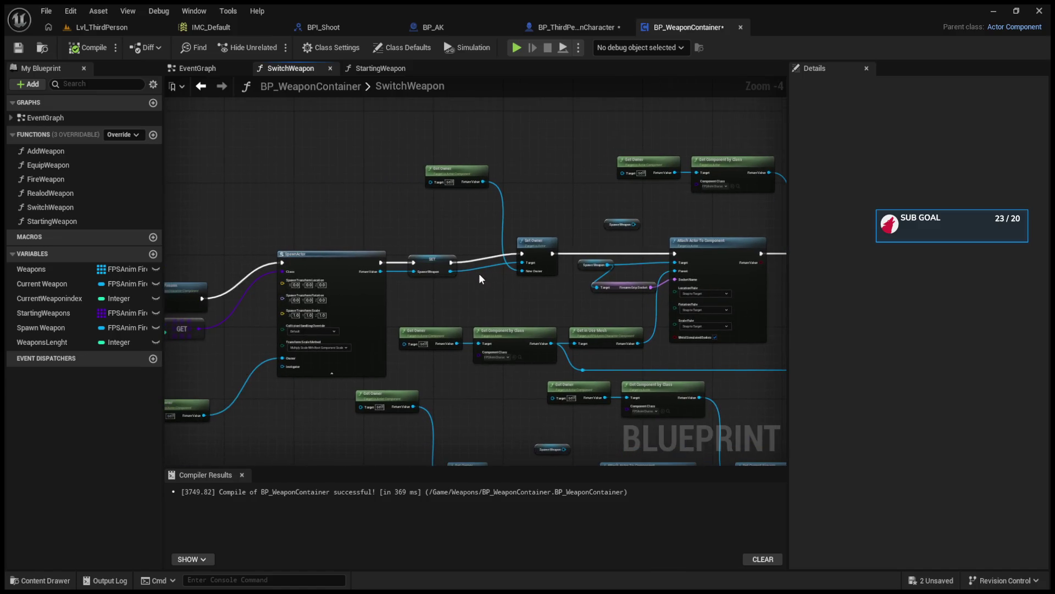
scroll(478, 270, down, 1)
scroll(467, 352, up, 4)
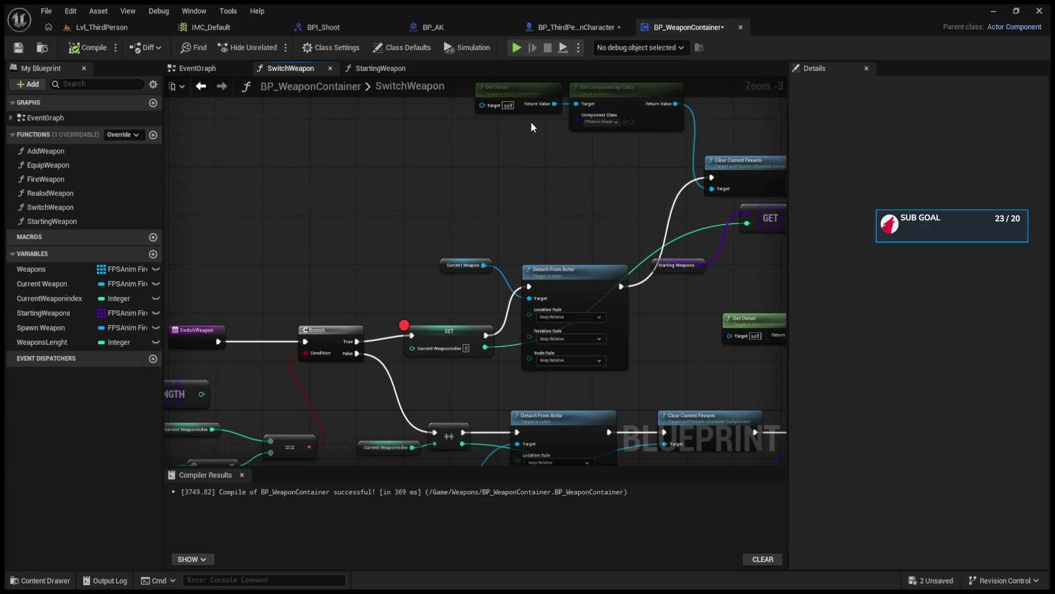
click(378, 68)
scroll(586, 277, up, 2)
drag(585, 277, 288, 268)
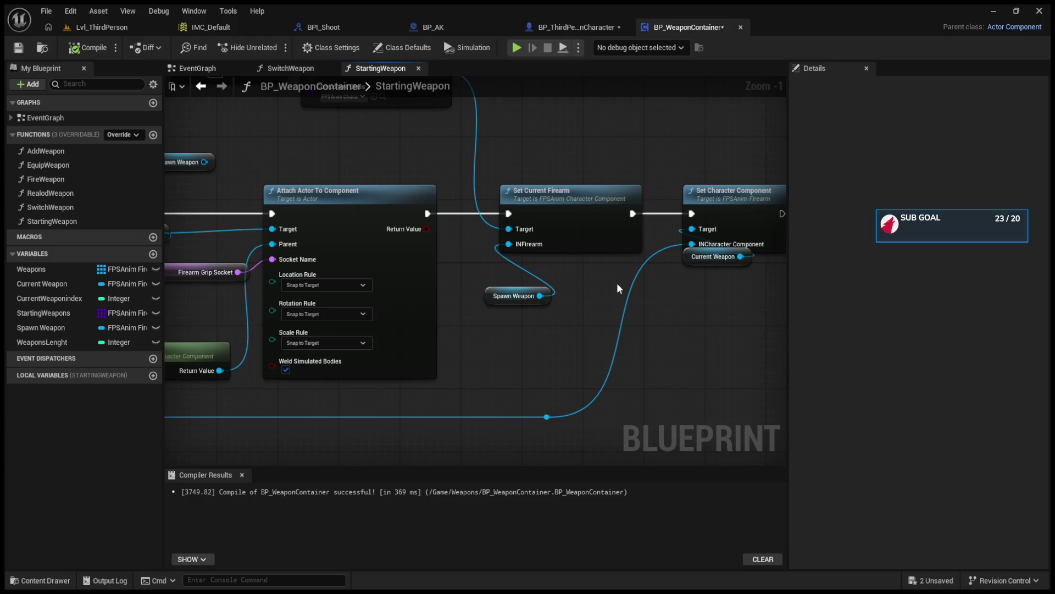
drag(617, 285, 456, 283)
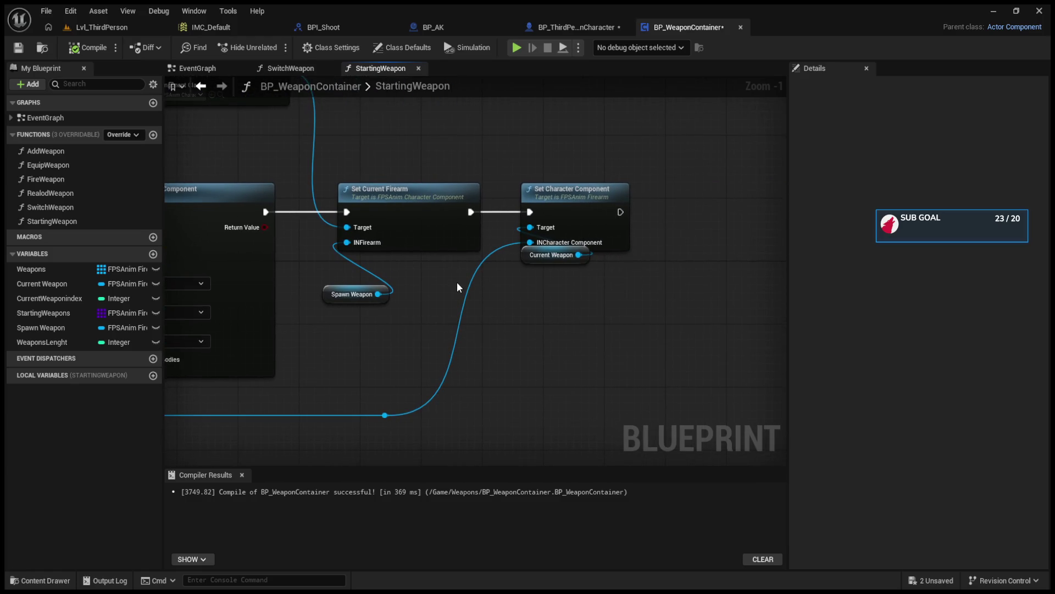
click(291, 68)
mouse_move(413, 262)
mouse_down()
mouse_move(631, 295)
mouse_move(471, 294)
mouse_move(614, 272)
mouse_move(550, 245)
mouse_move(396, 273)
mouse_up()
scroll(550, 245, up, 2)
mouse_move(687, 258)
mouse_down()
mouse_move(418, 258)
mouse_move(616, 264)
mouse_move(596, 272)
mouse_up()
scroll(533, 266, down, 3)
scroll(426, 295, up, 2)
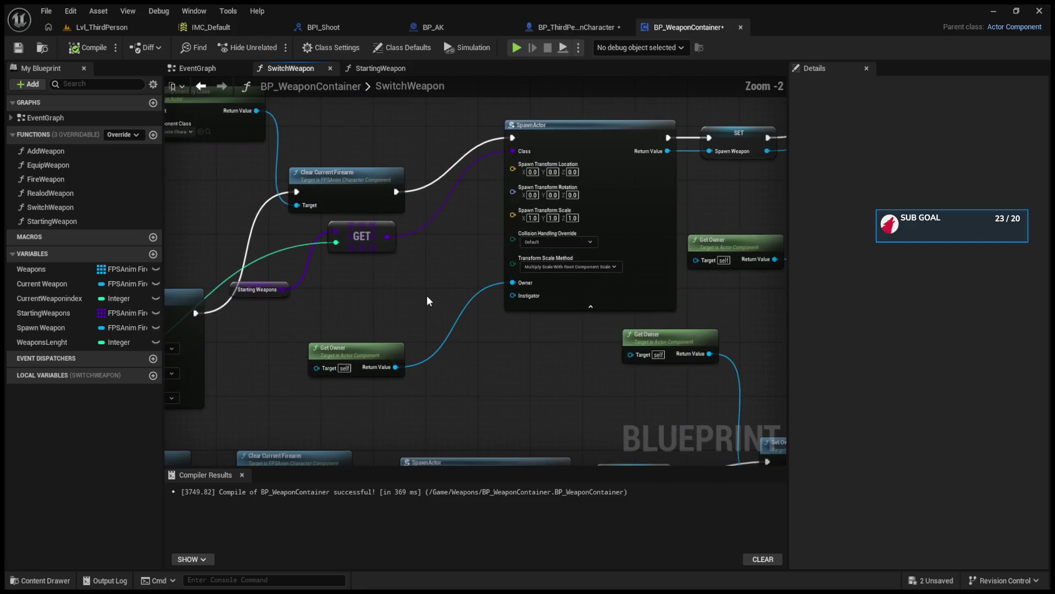
drag(427, 295, 646, 292)
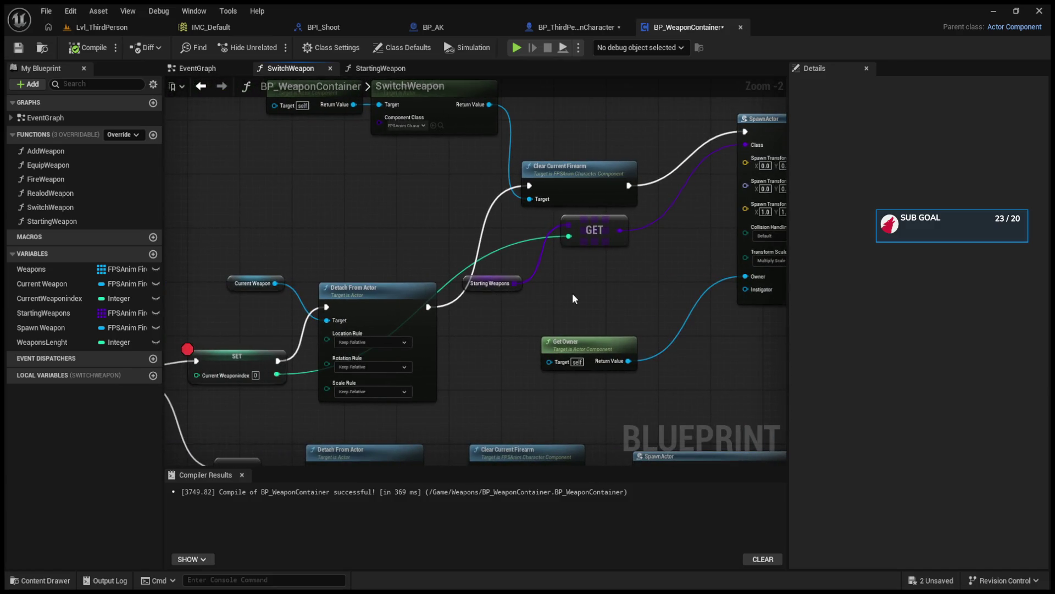
Remove the breakpoint from the SET Current Weaponindex node and zoom in on Detach From Actor.
click(258, 357)
key(F9)
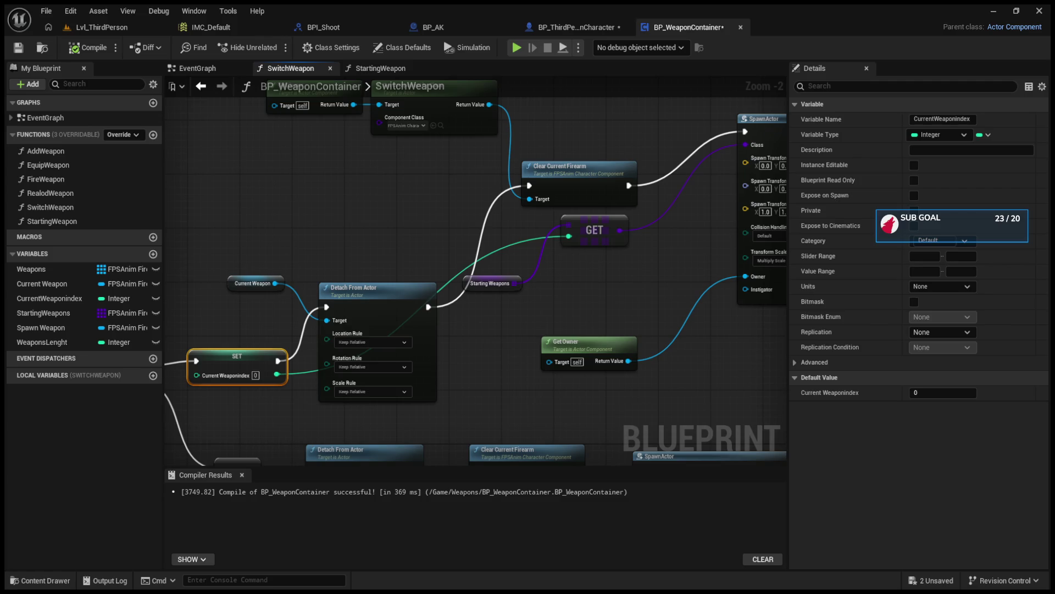
click(435, 321)
scroll(554, 241, up, 2)
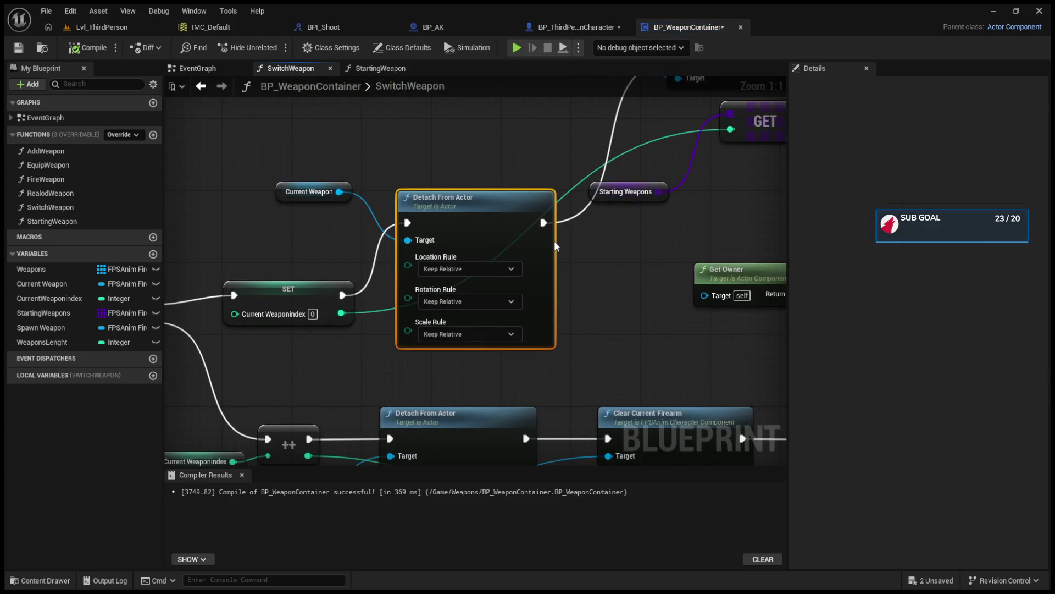
scroll(554, 241, down, 1)
scroll(461, 218, down, 1)
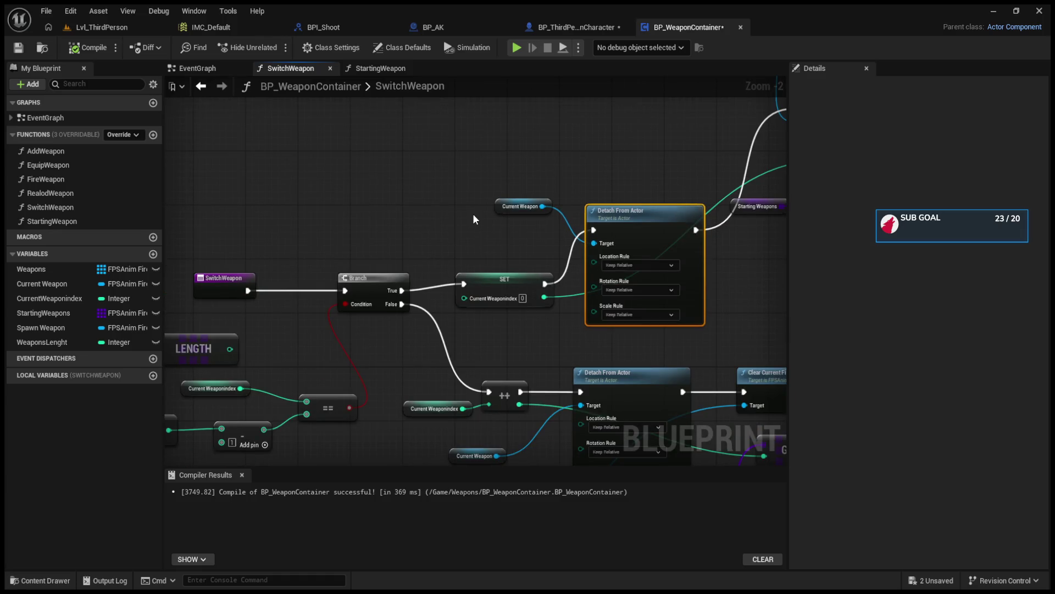
Wire a Weapons GET indexed by Current Weaponindex into Detach From Actor's Target, then compile.
click(54, 269)
mouse_move(327, 166)
mouse_down()
mouse_move(344, 182)
mouse_move(427, 175)
mouse_up()
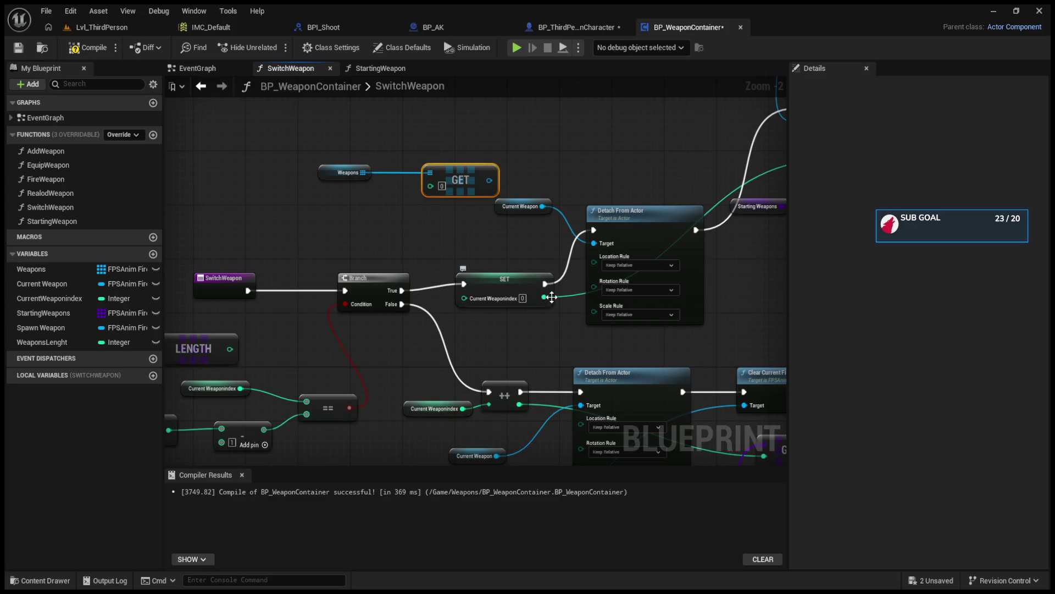
mouse_move(546, 298)
mouse_down()
mouse_move(431, 183)
mouse_move(594, 244)
mouse_up()
drag(497, 204, 536, 164)
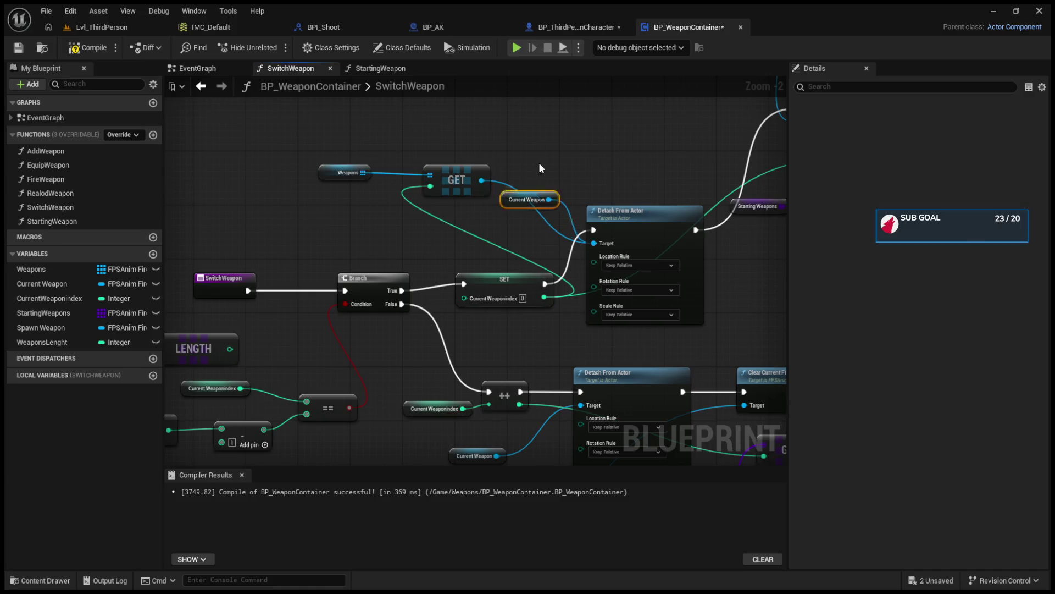
click(96, 46)
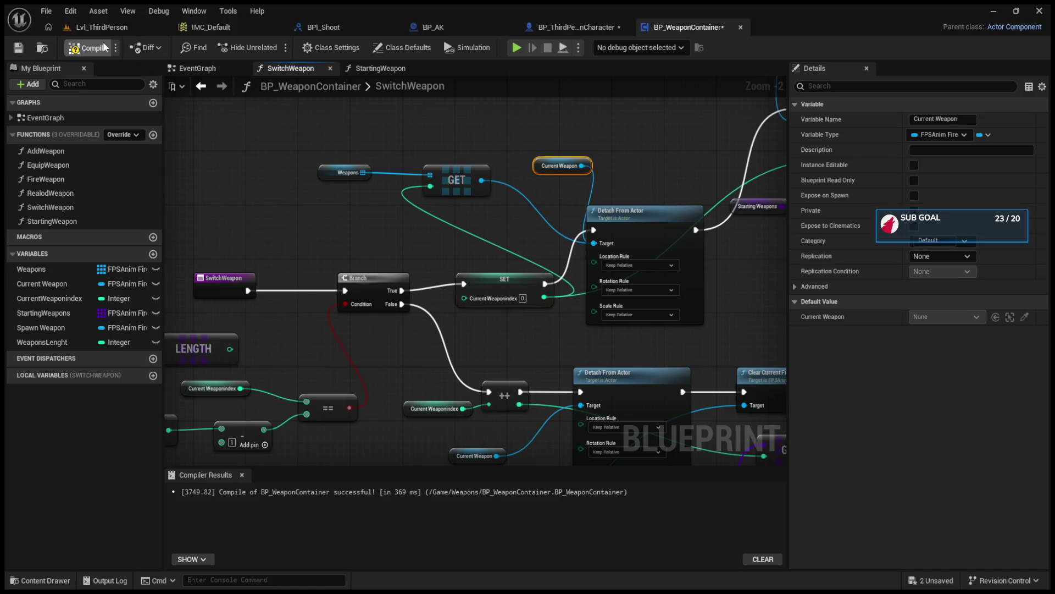
Simulate briefly, then play Lvl_ThirdPerson and eject with F8 to inspect the scene.
click(516, 49)
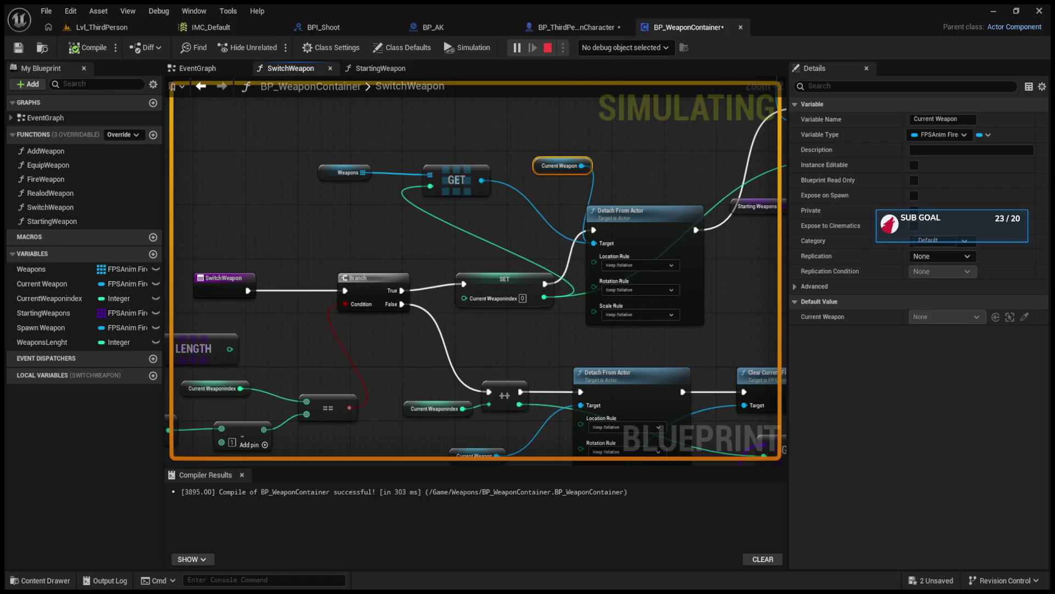
key(Escape)
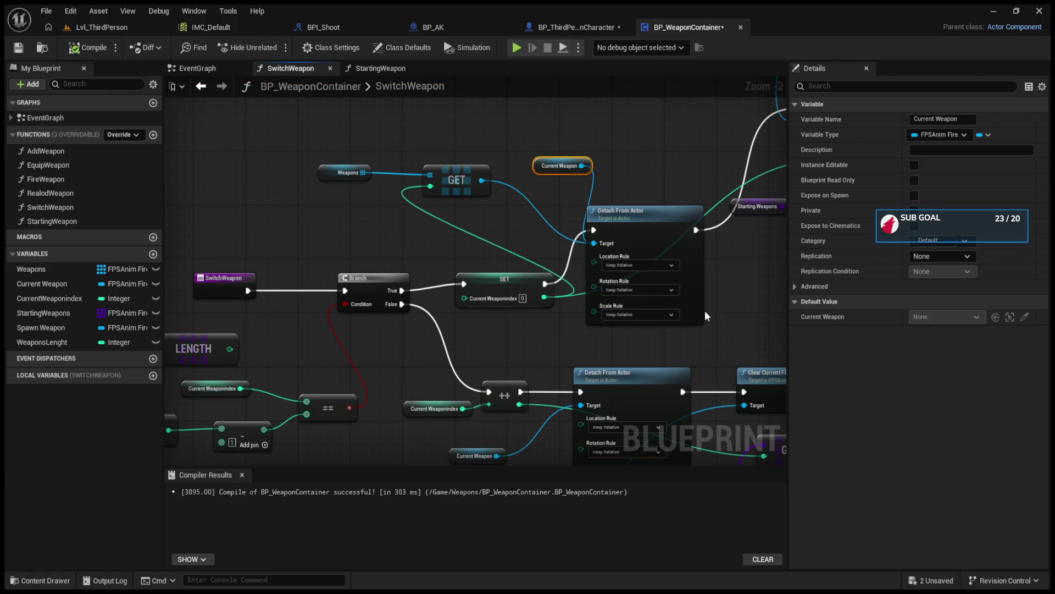
click(110, 27)
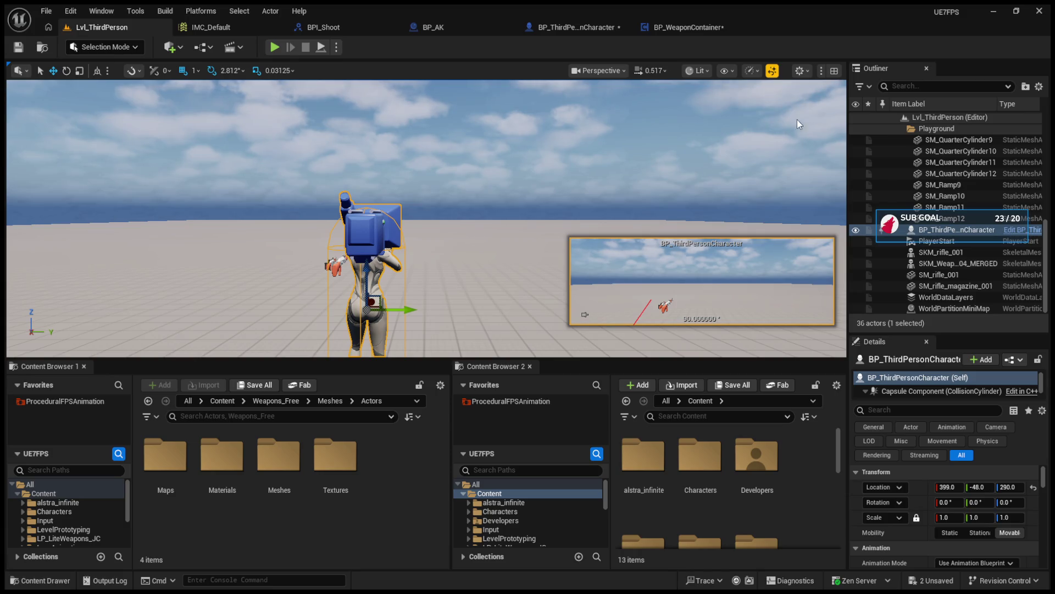
click(274, 47)
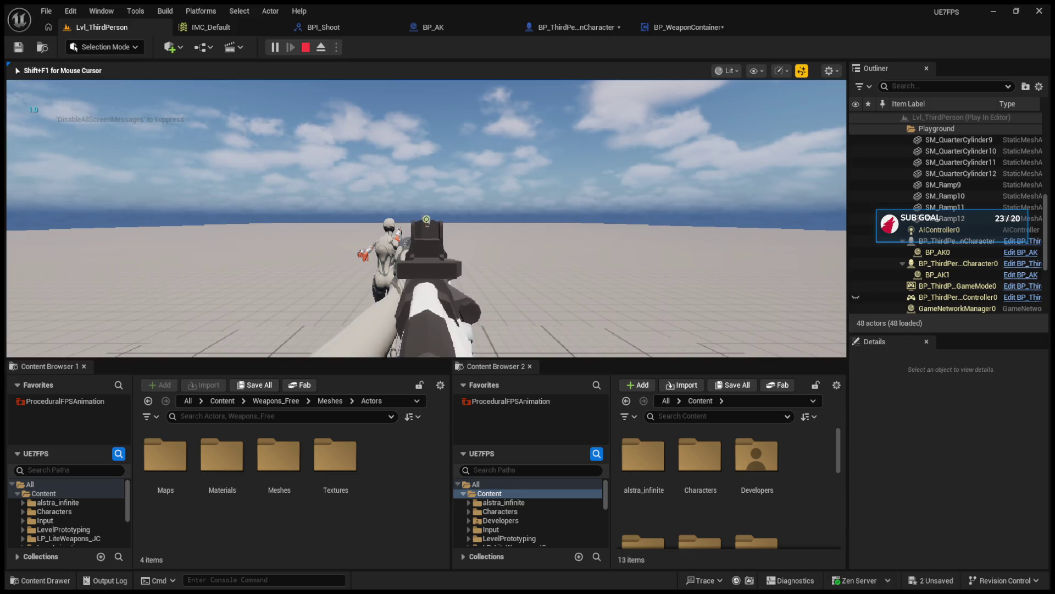
key(F8)
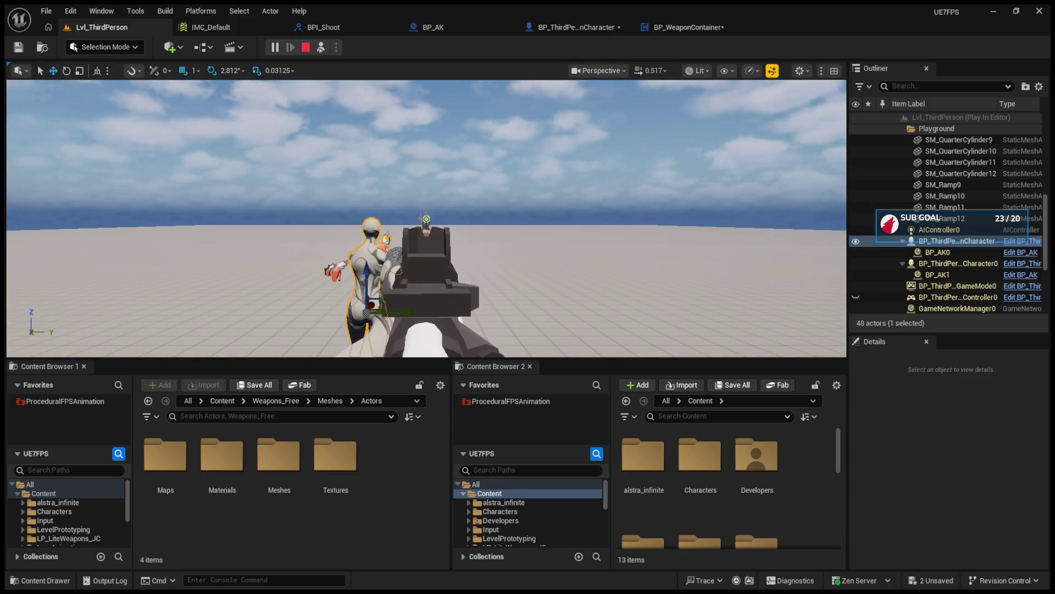
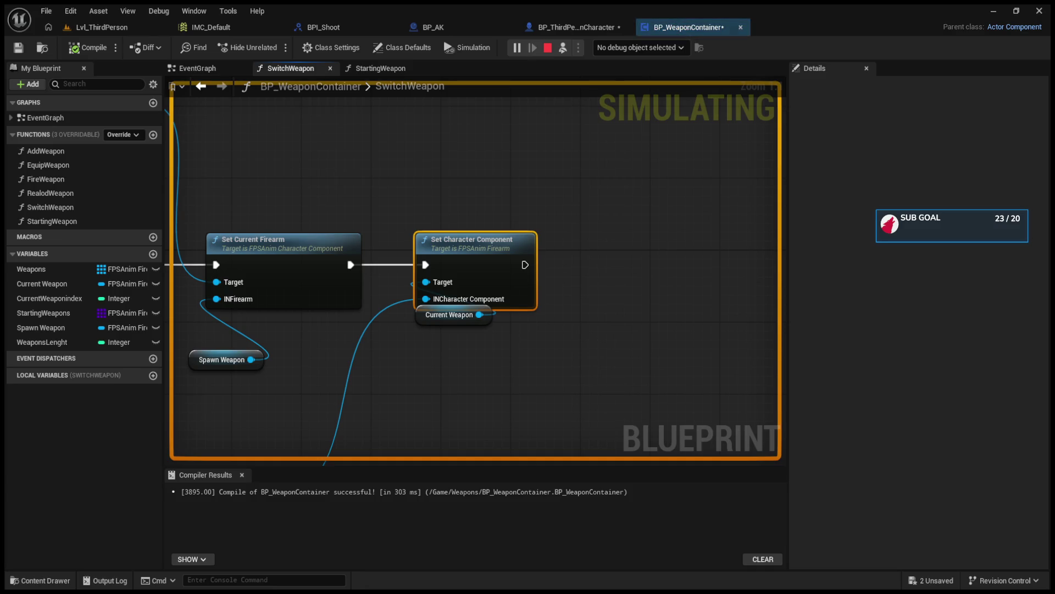
Move the Current Weapon getter beside Set Character Component and trace the Get Component by Class wire without connecting.
mouse_move(417, 313)
mouse_down()
mouse_move(327, 348)
mouse_move(379, 328)
mouse_move(374, 338)
mouse_move(567, 344)
mouse_up()
drag(408, 276, 486, 395)
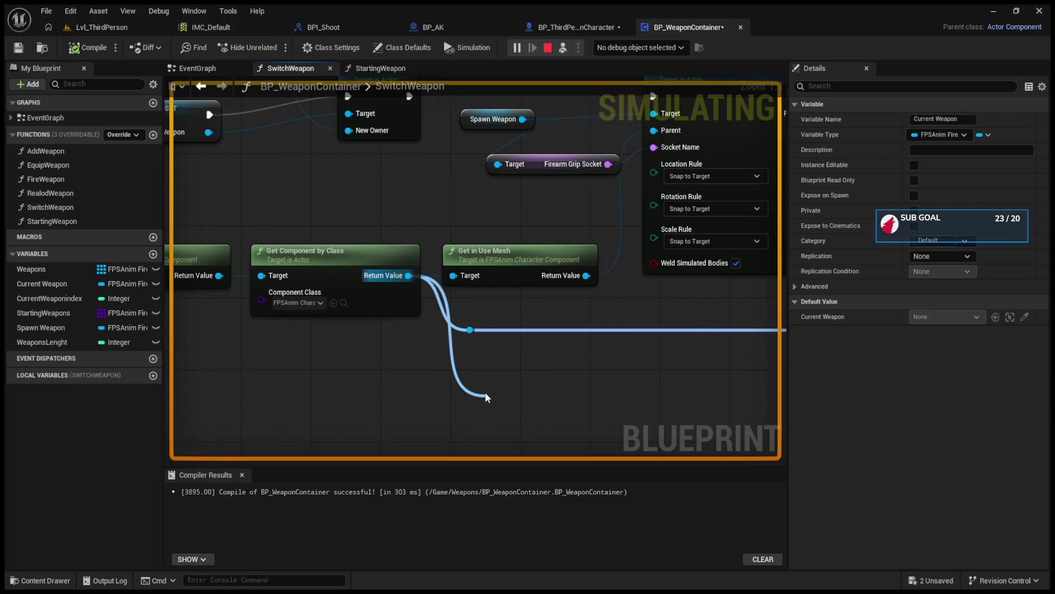
drag(602, 405, 605, 404)
Trace the reroute, Get in Use Mesh and Get Owner output wires, dropping each unconnected.
scroll(321, 435, down, 2)
mouse_move(682, 401)
mouse_down()
mouse_move(322, 434)
mouse_move(384, 393)
mouse_move(347, 400)
mouse_up()
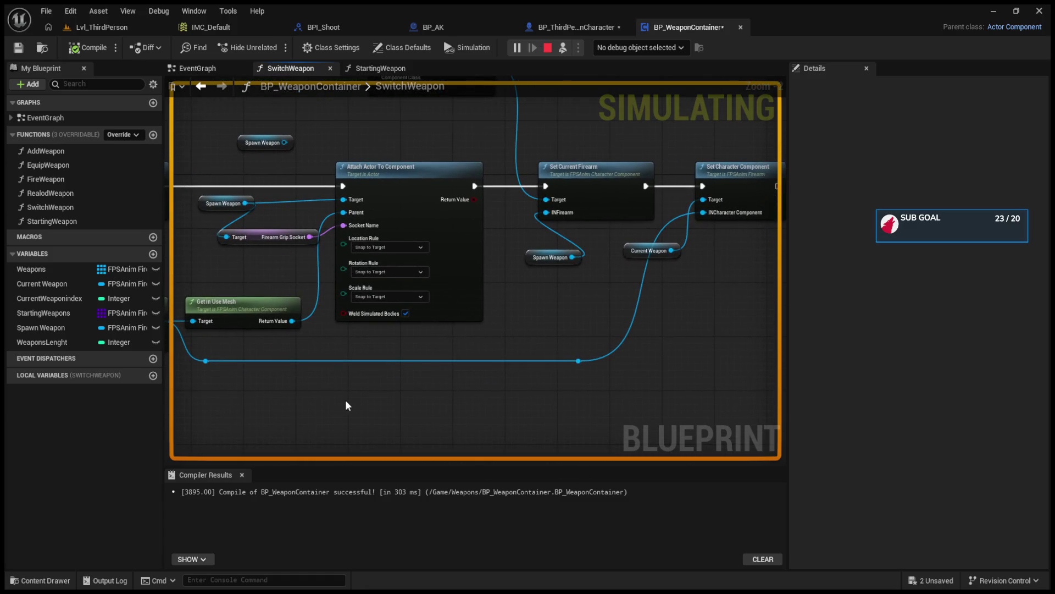
drag(206, 360, 294, 404)
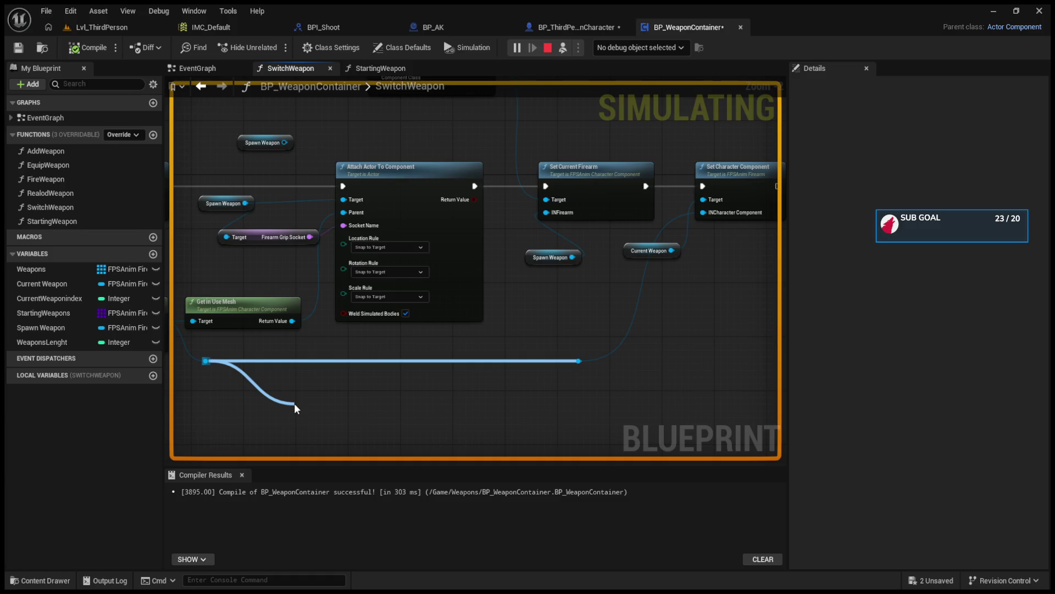
drag(295, 404, 295, 404)
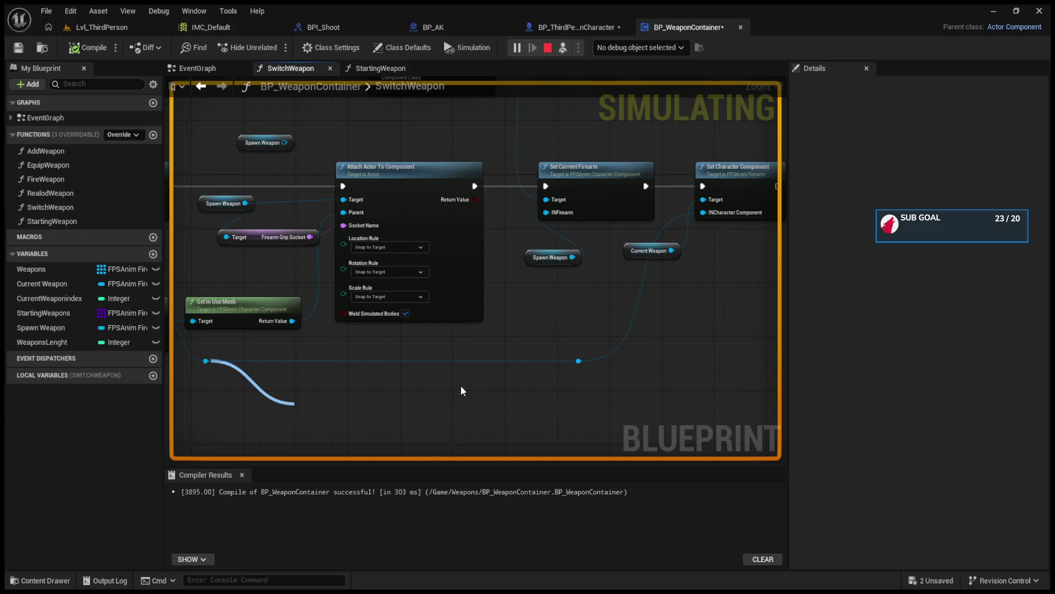
mouse_move(450, 305)
mouse_down()
mouse_move(695, 346)
mouse_move(610, 352)
mouse_move(753, 357)
mouse_move(648, 362)
mouse_up()
drag(372, 284, 521, 372)
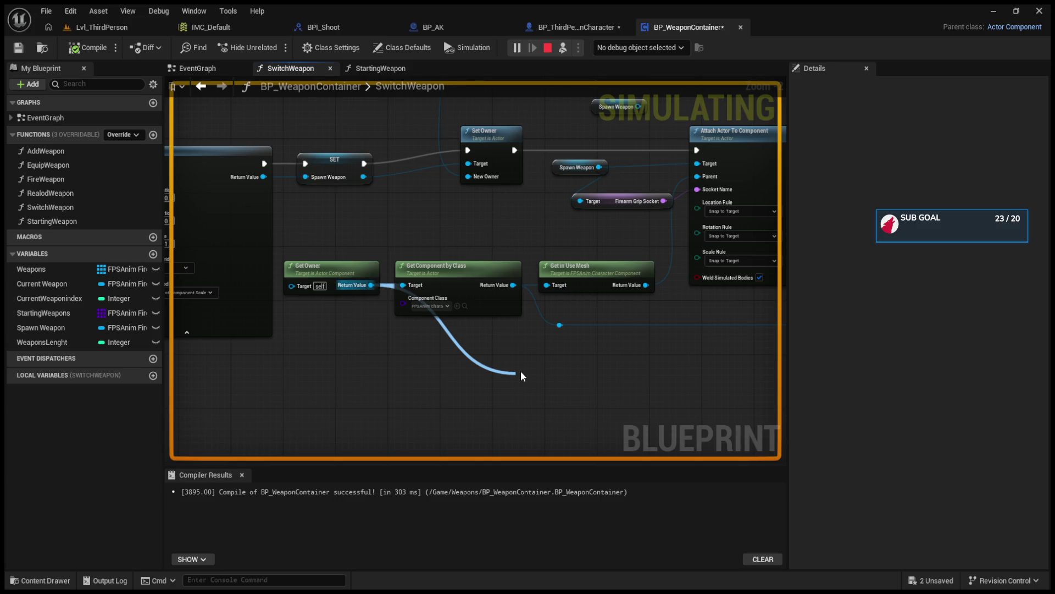
drag(520, 370, 524, 375)
click(556, 27)
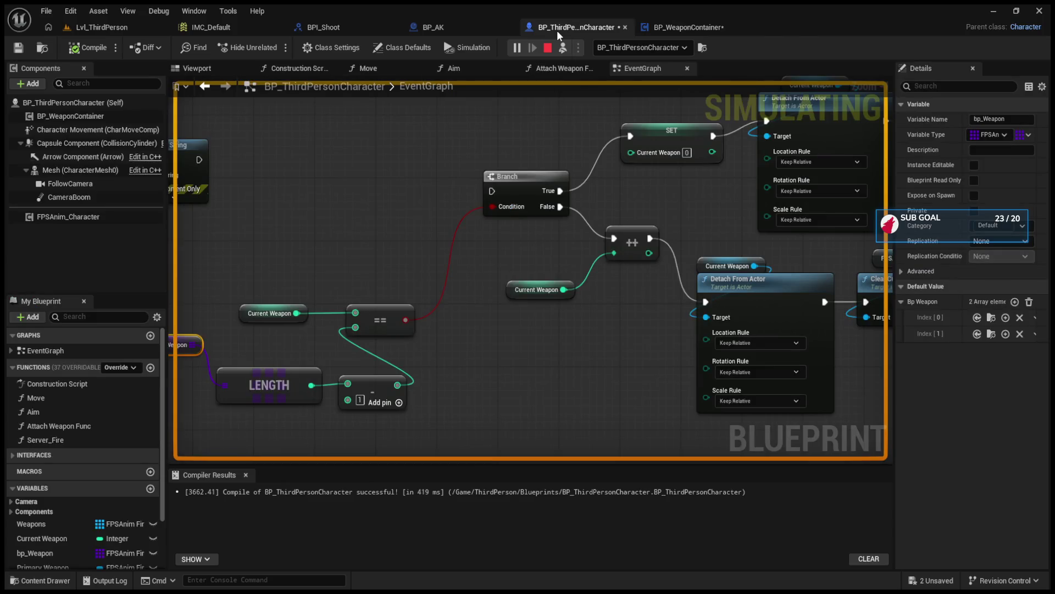
drag(247, 319, 181, 316)
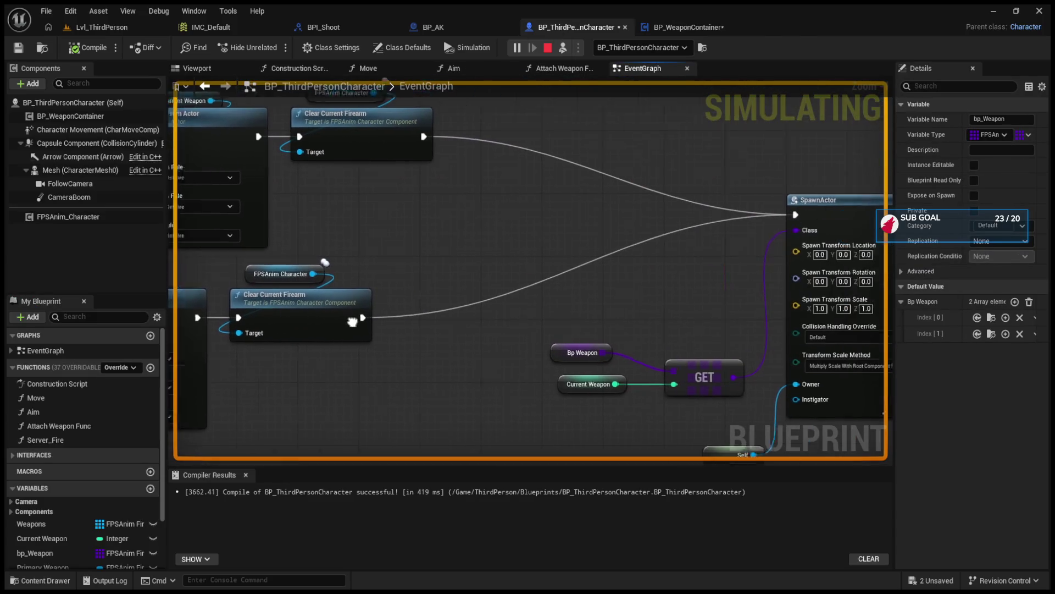
drag(618, 296, 642, 293)
drag(375, 283, 112, 283)
double_click(470, 210)
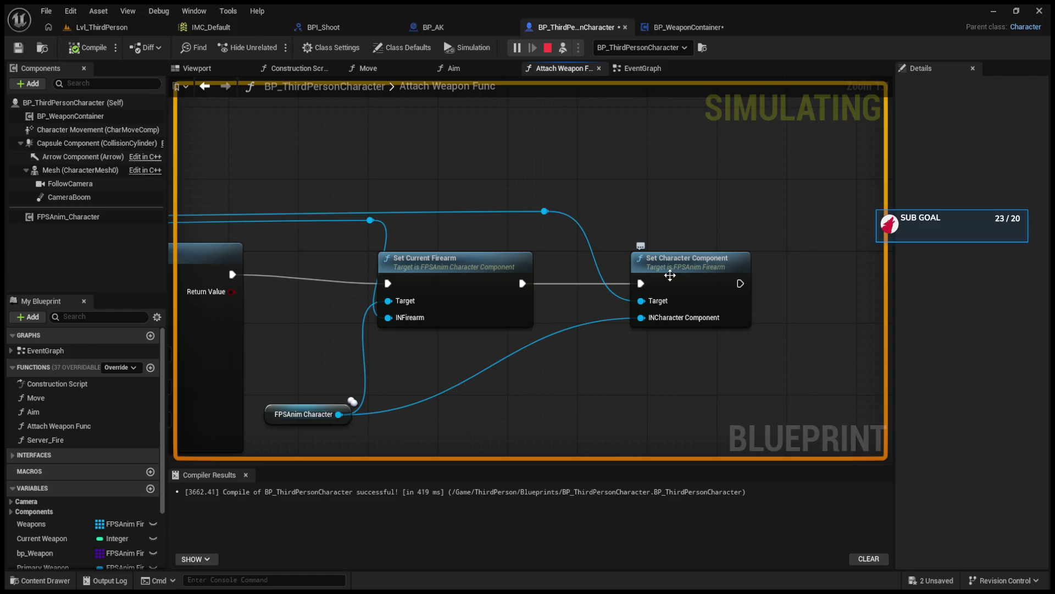
drag(654, 277, 890, 288)
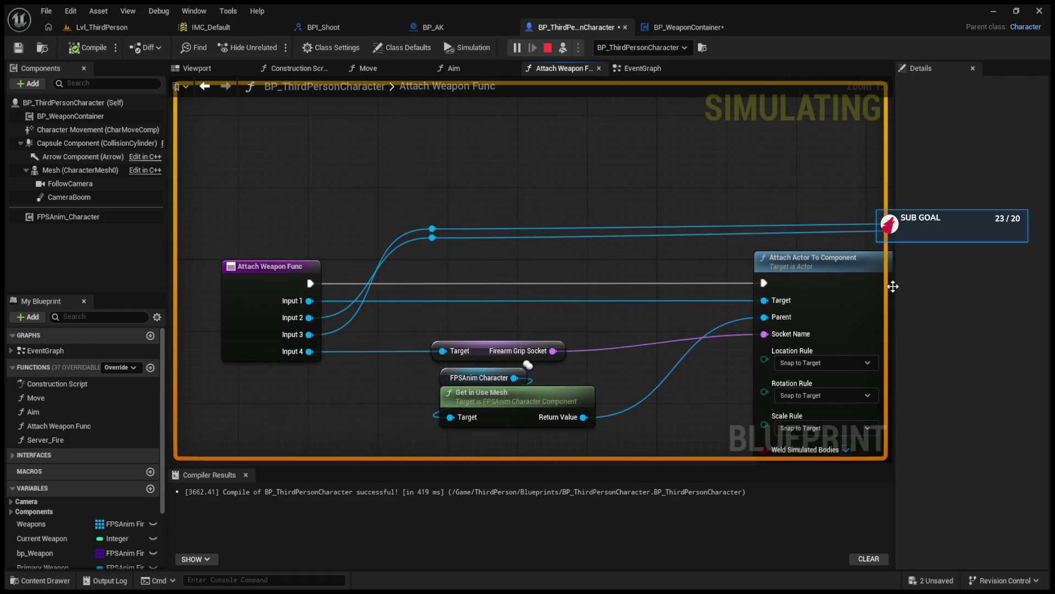
click(205, 86)
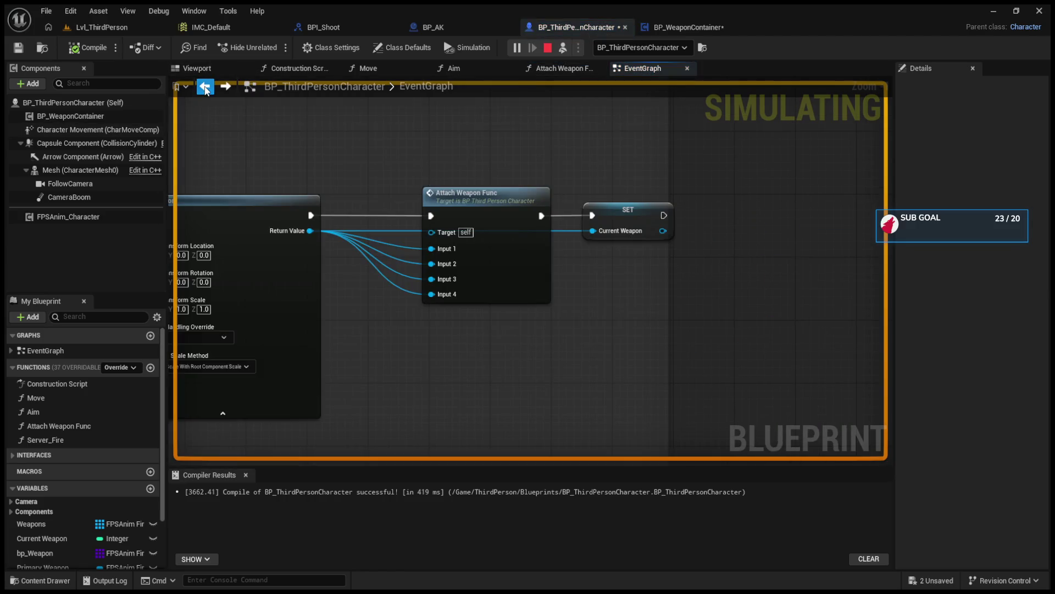
drag(473, 208, 594, 191)
click(677, 27)
drag(621, 104, 455, 233)
Wire the Spawn Weapon getter into Set Character Component's Target, stop the simulation, then break that link.
drag(599, 247, 402, 231)
scroll(402, 230, up, 2)
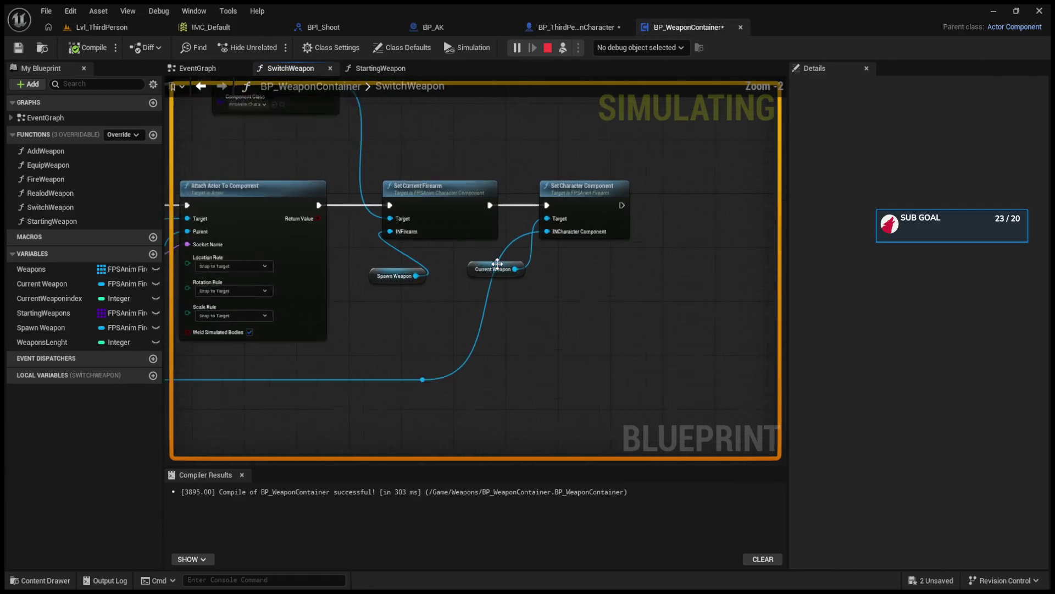
mouse_move(404, 278)
mouse_down()
mouse_move(551, 231)
mouse_move(562, 215)
mouse_up()
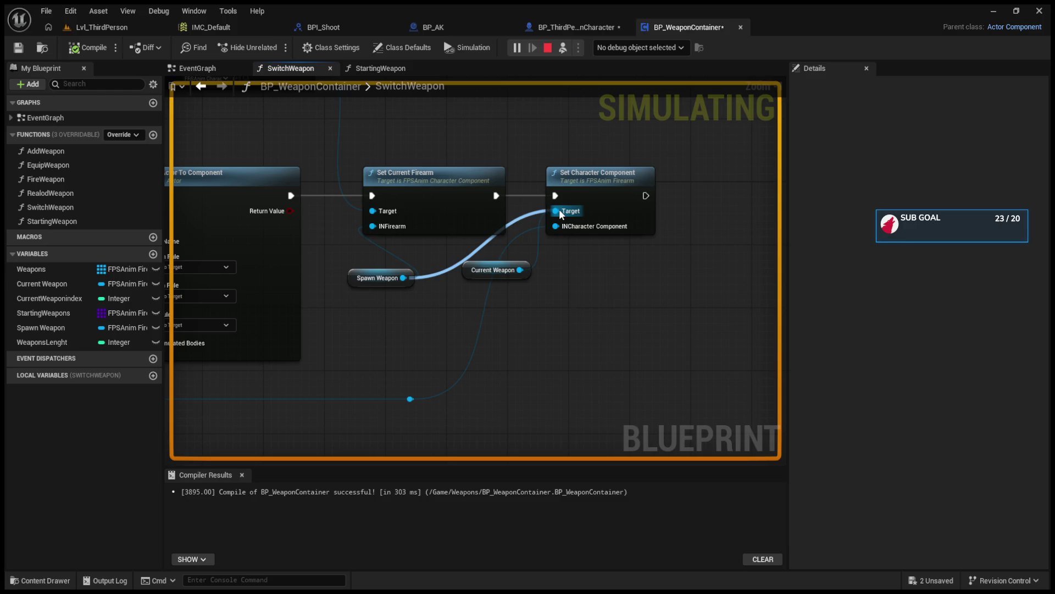
drag(561, 214, 561, 214)
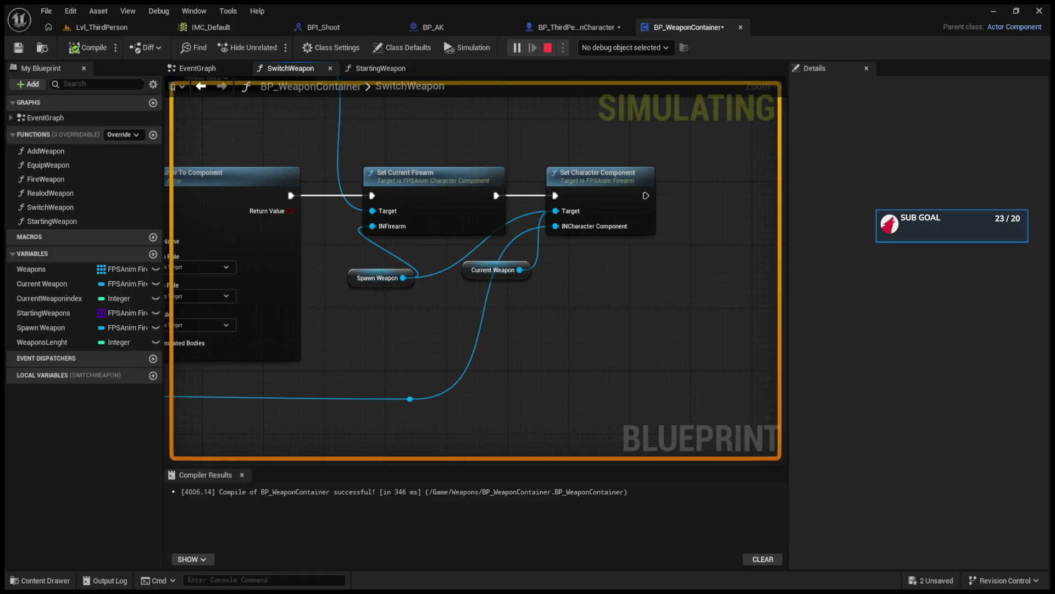
key(Escape)
alt+click(518, 254)
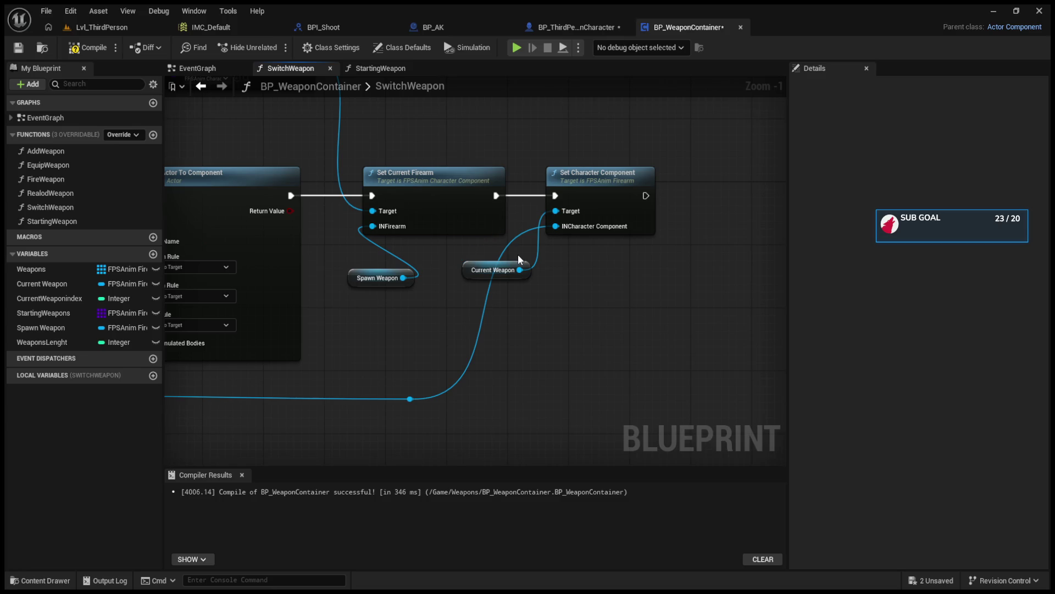
Rearrange the Current Weapon and Spawn Weapon getters and break Current Weapon's link to Target.
mouse_move(480, 269)
mouse_down()
mouse_move(510, 304)
mouse_move(545, 304)
mouse_up()
scroll(431, 284, down, 4)
scroll(431, 284, up, 3)
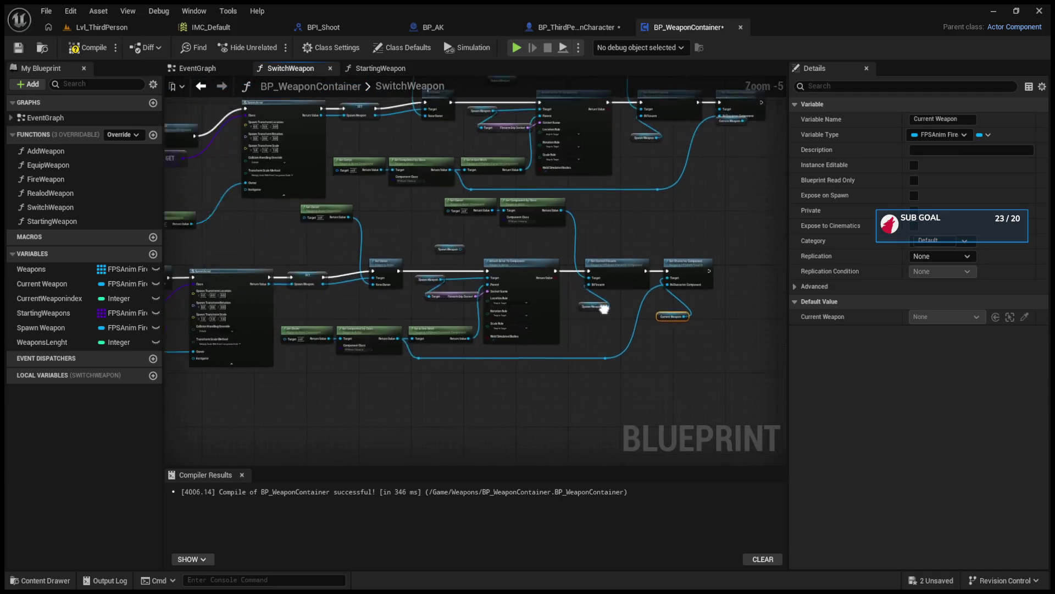
drag(681, 314, 430, 312)
drag(553, 319, 533, 306)
drag(713, 345, 618, 340)
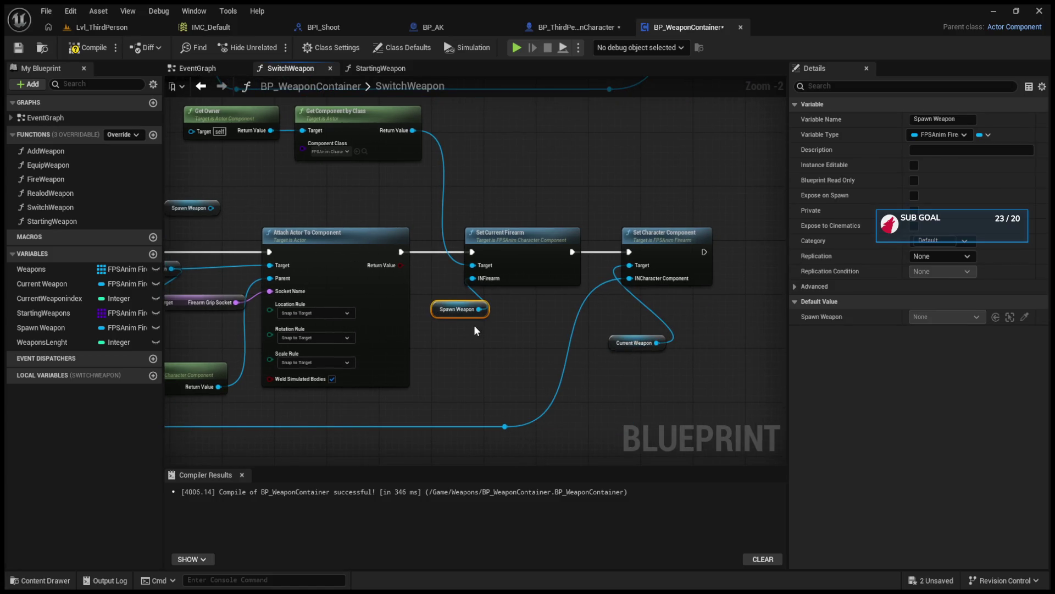
alt+click(630, 266)
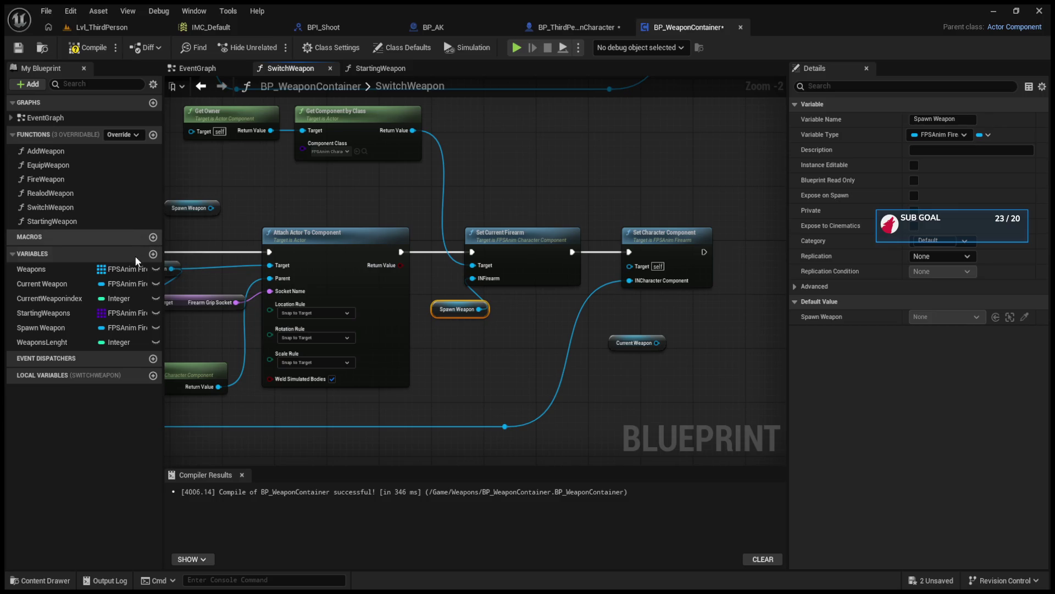
Wire a Spawn Weapon getter into Set Character Component's Target, recompile BP_WeaponContainer, and play the level.
click(42, 283)
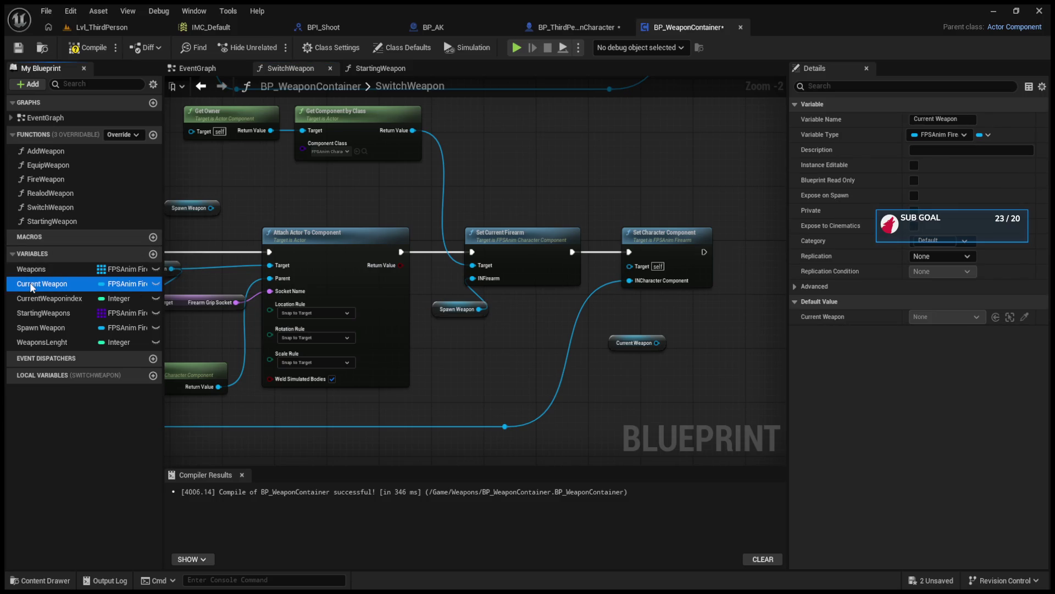
mouse_move(42, 327)
mouse_down()
mouse_move(633, 266)
mouse_move(586, 280)
mouse_move(583, 317)
mouse_up()
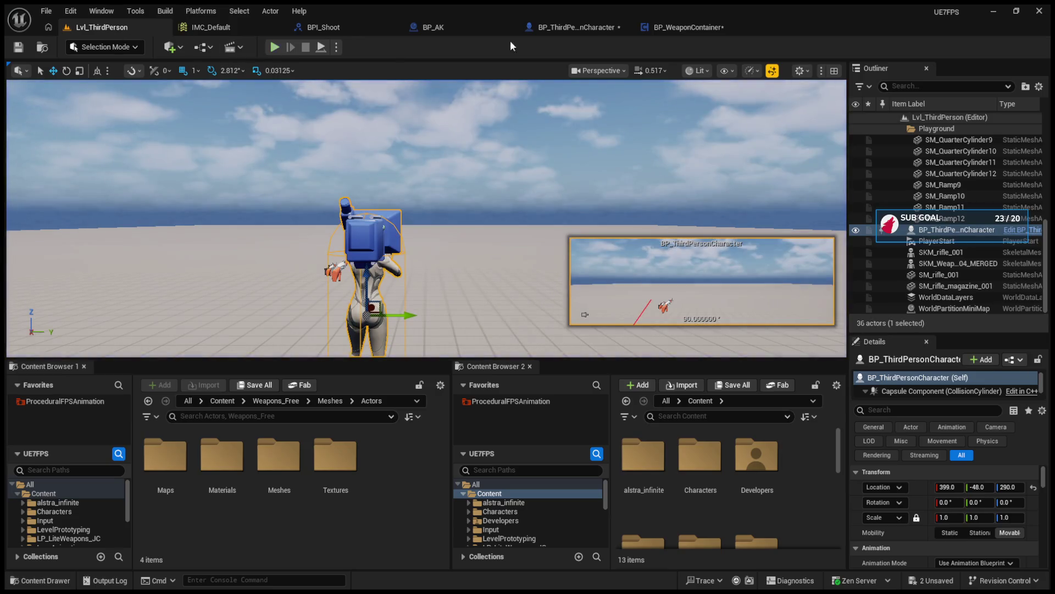
click(680, 25)
mouse_move(584, 249)
mouse_down()
mouse_move(571, 138)
mouse_move(528, 110)
mouse_move(598, 205)
mouse_move(576, 260)
mouse_up()
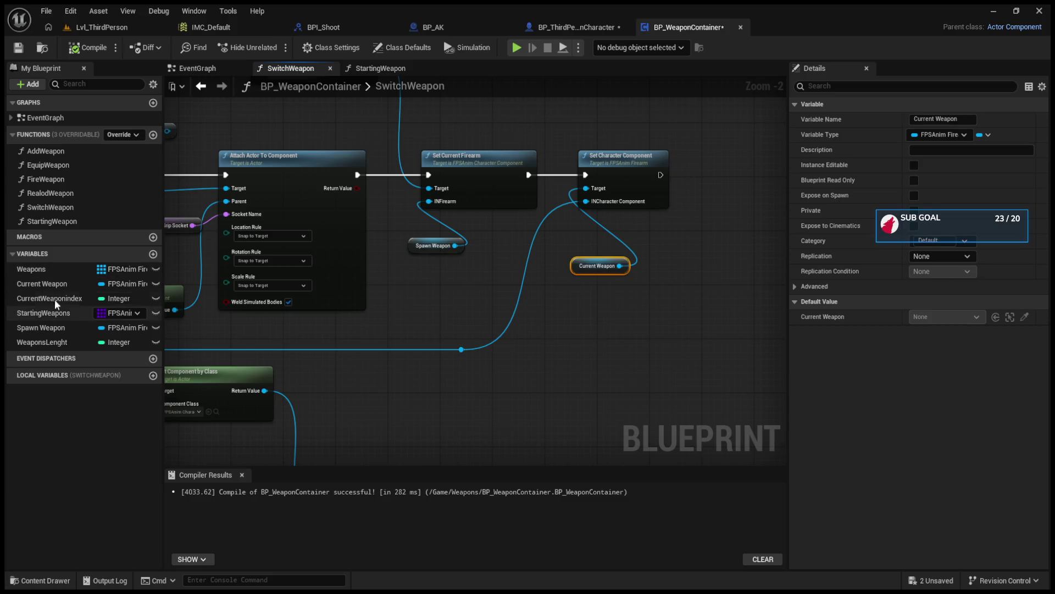
mouse_move(54, 327)
mouse_down()
mouse_move(286, 253)
mouse_move(582, 190)
mouse_move(542, 193)
mouse_move(539, 211)
mouse_move(586, 201)
mouse_up()
click(88, 47)
click(98, 28)
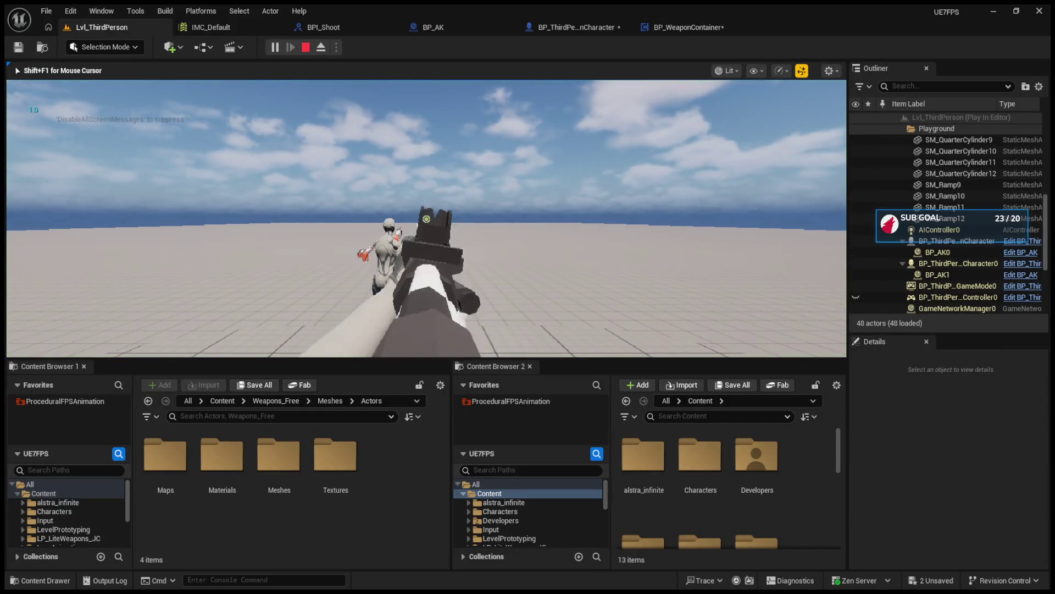
Swap rifles with the mouse wheel in Lvl_ThirdPerson, stop play, and return to SwitchWeapon.
scroll(426, 219, down, 1)
scroll(426, 218, up, 1)
scroll(427, 219, down, 1)
key(Escape)
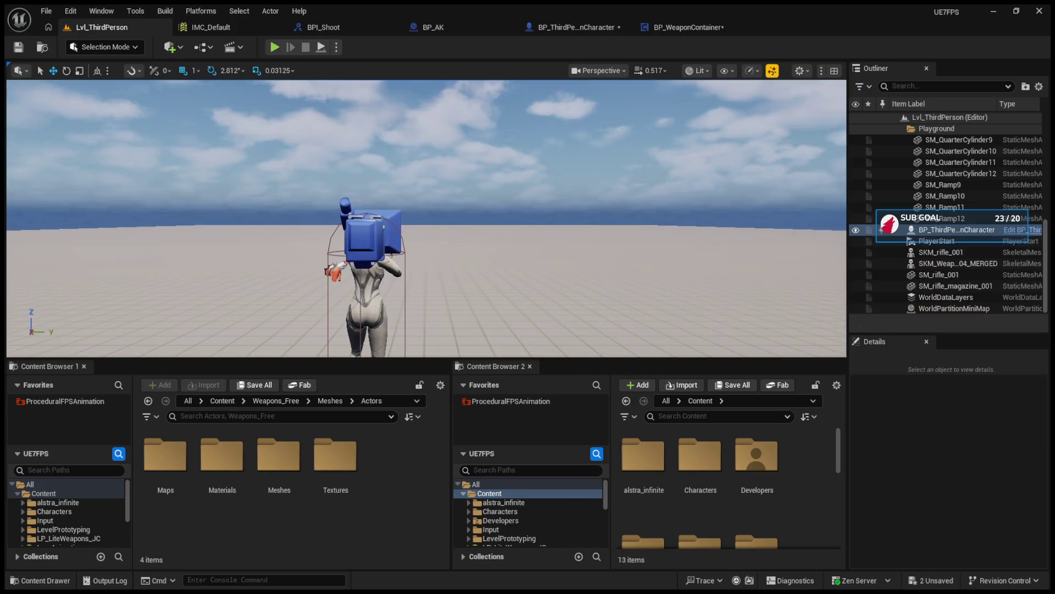
click(685, 27)
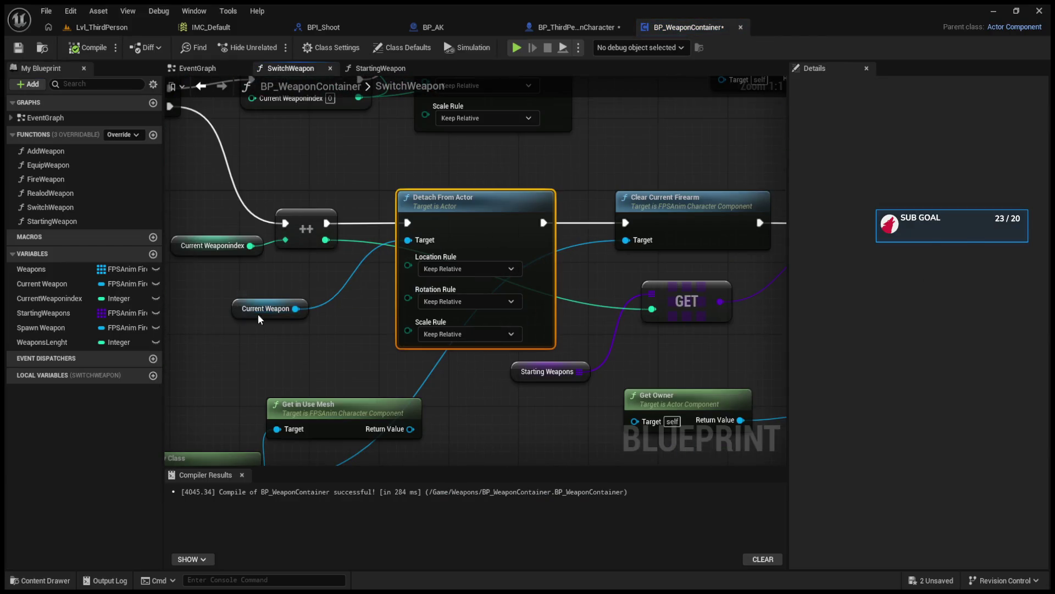
Nudge the SwitchWeapon getters, then open StartingWeapon via the character EventGraph's Starting Weapon call node.
drag(242, 312, 293, 312)
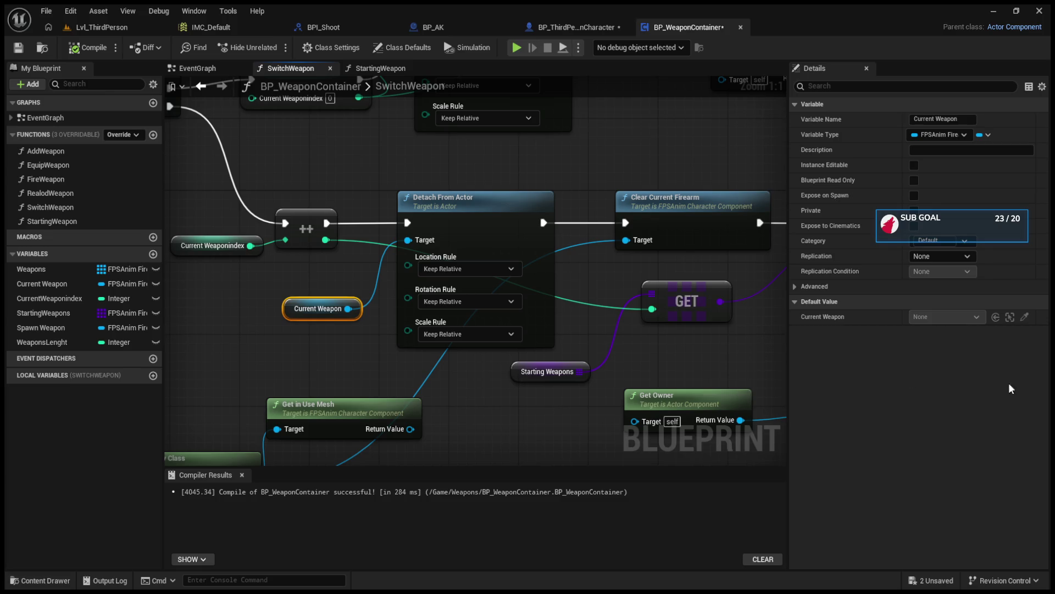
mouse_move(321, 373)
mouse_down()
mouse_move(486, 385)
mouse_move(524, 361)
mouse_move(450, 300)
mouse_up()
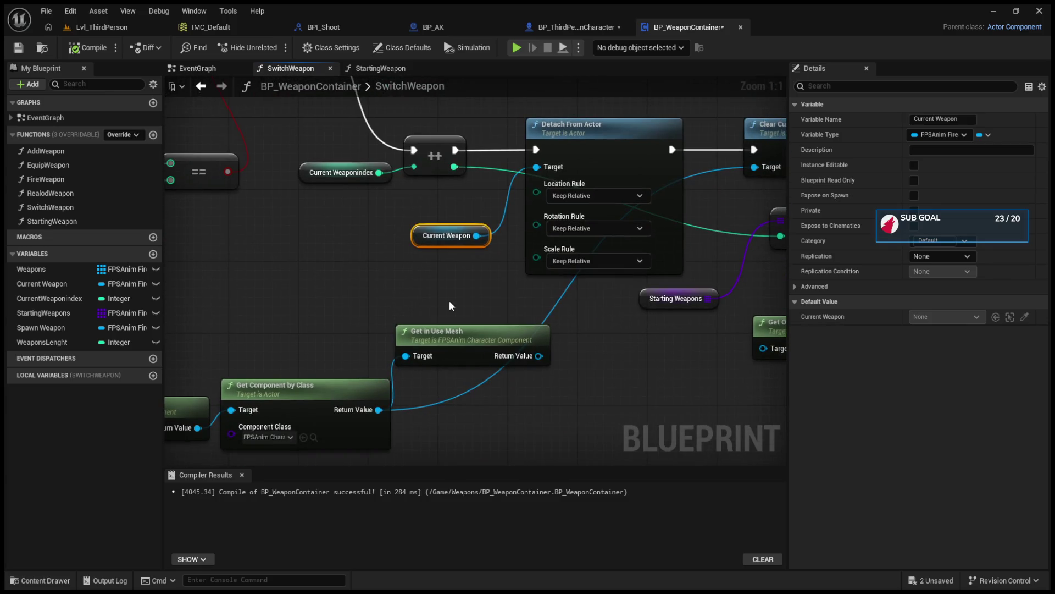
click(572, 27)
scroll(572, 232, down, 5)
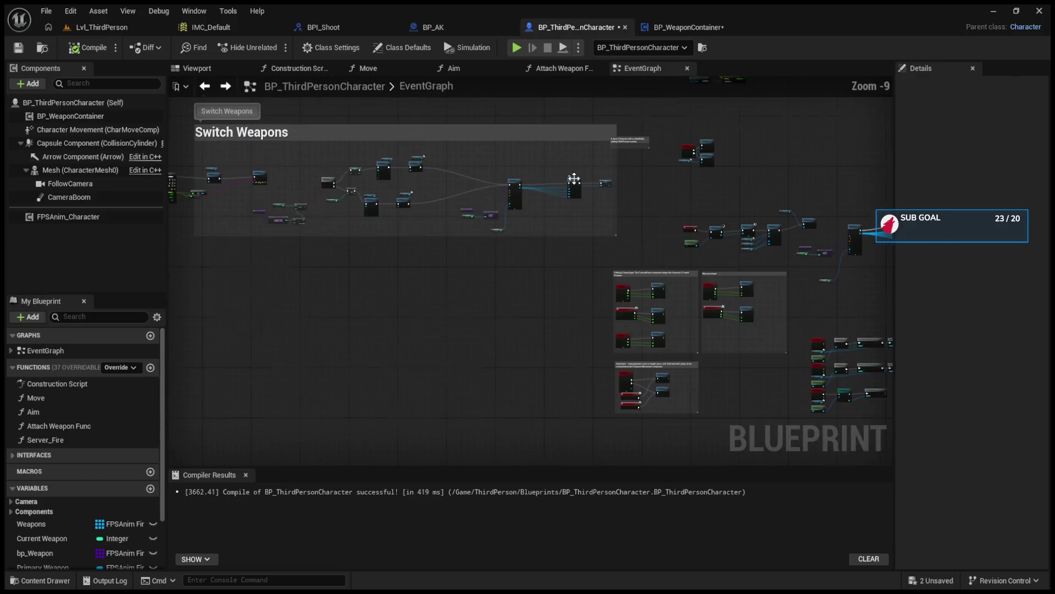
scroll(572, 232, up, 7)
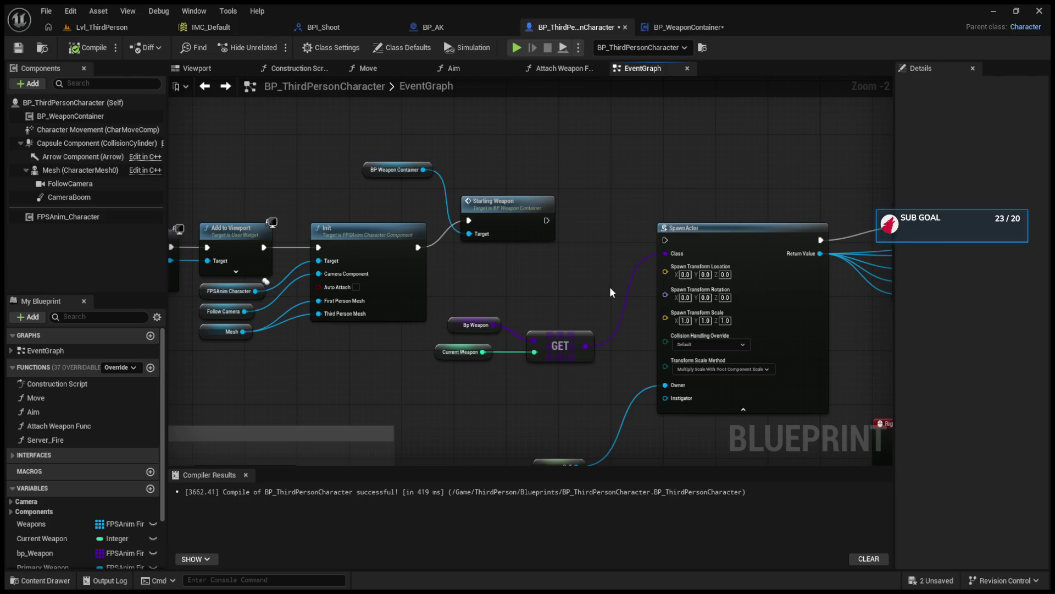
drag(370, 165, 422, 158)
click(469, 203)
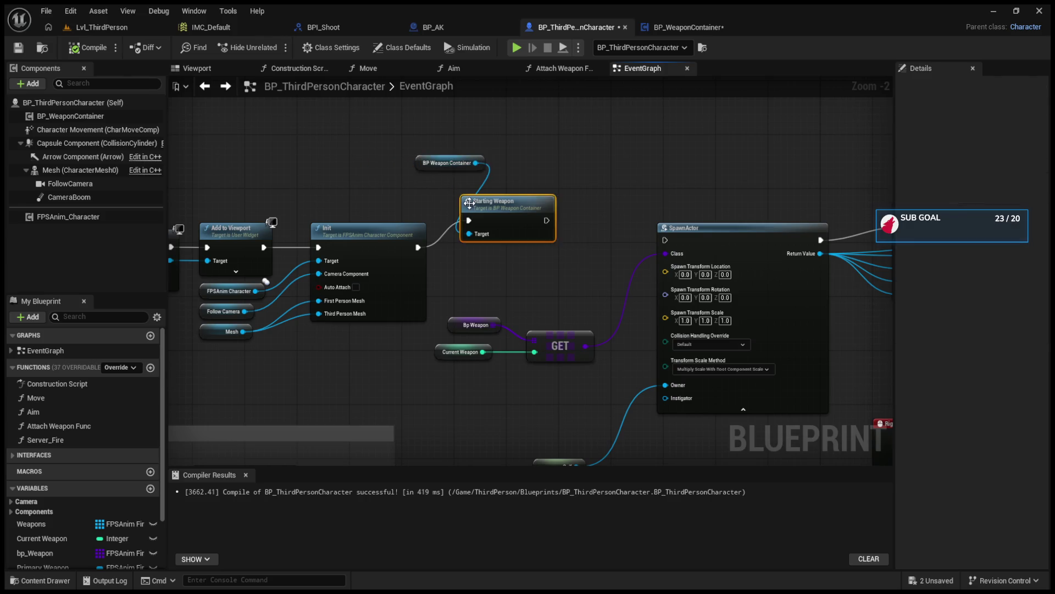
double_click(469, 202)
click(351, 378)
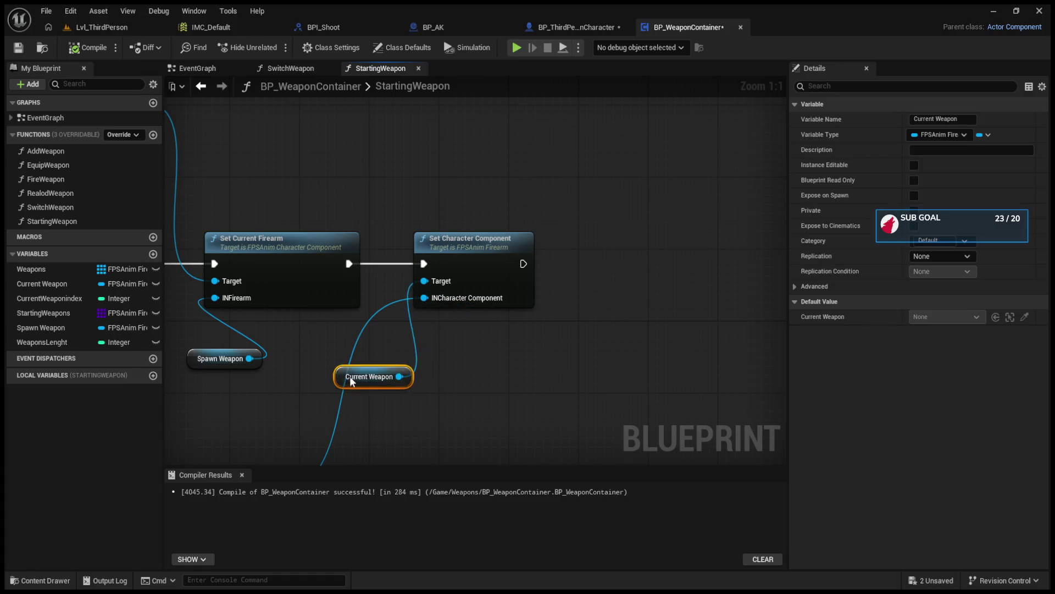
In StartingWeapon, swap Current Weapon for Spawn Weapon on Set Character Component's Target, then play the level.
scroll(539, 266, down, 7)
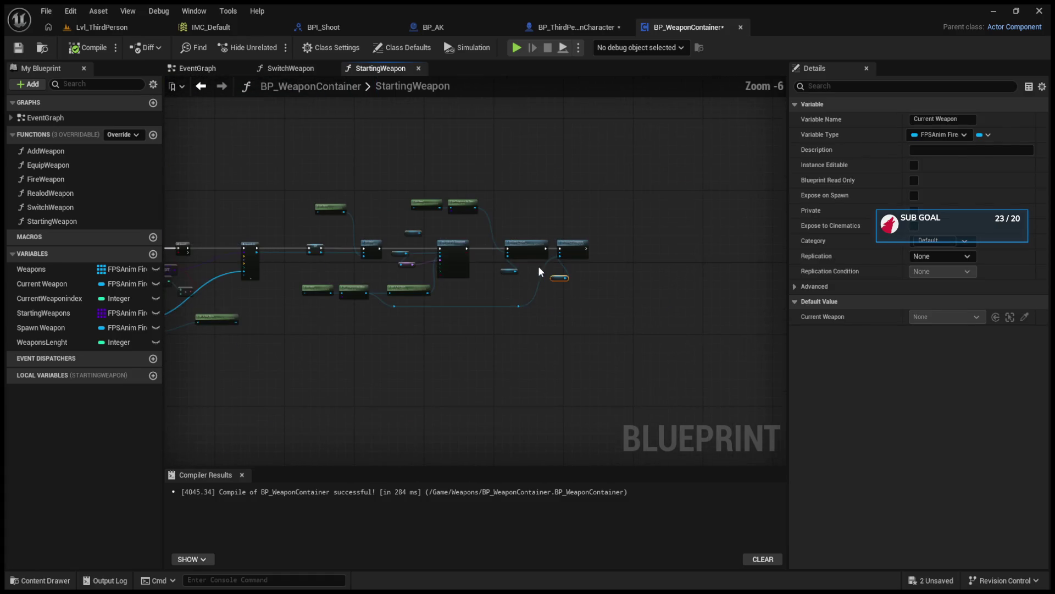
scroll(344, 299, up, 3)
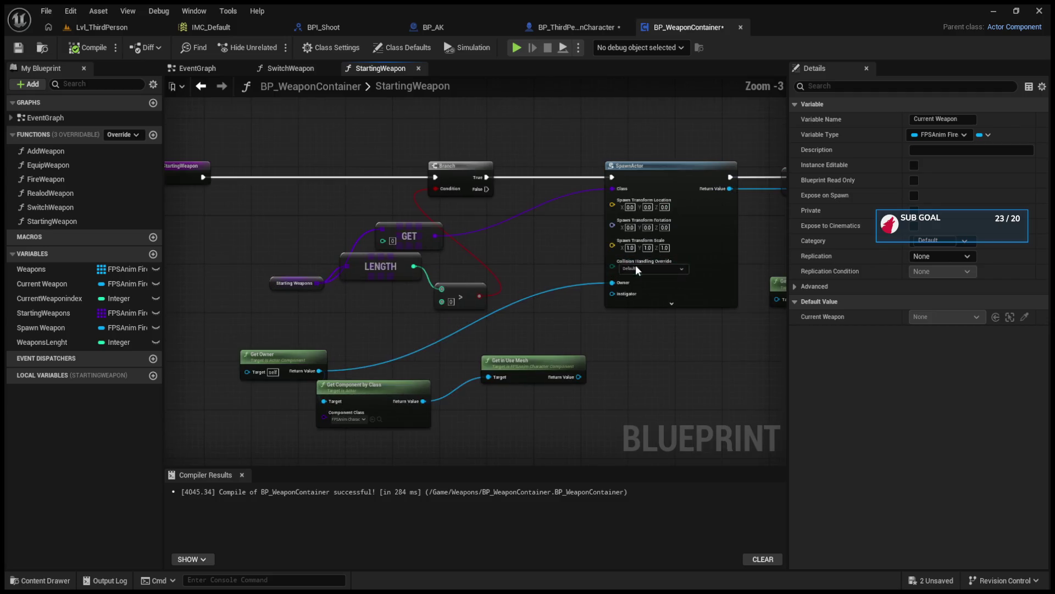
scroll(593, 188, up, 2)
alt+click(559, 167)
mouse_move(406, 233)
mouse_down()
mouse_move(506, 206)
mouse_move(566, 167)
mouse_up()
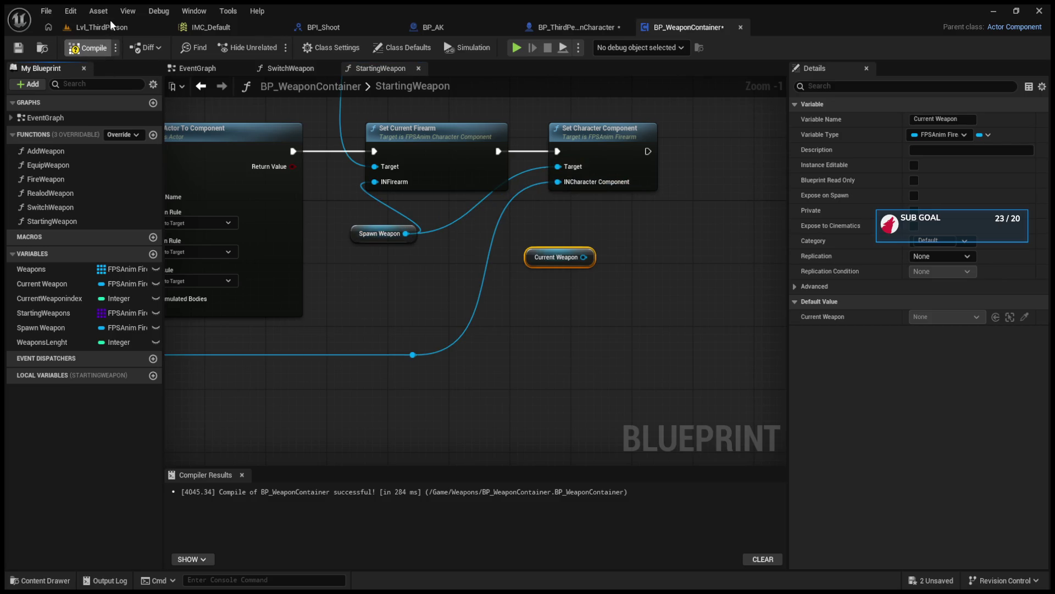
click(110, 22)
click(273, 48)
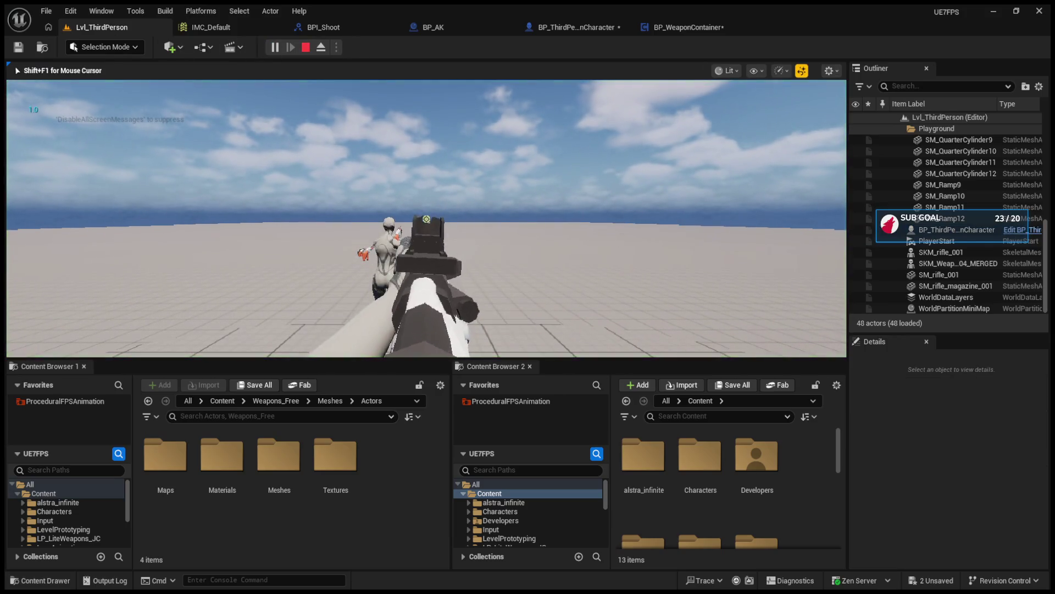
End the Play-In-Editor session with Esc and reopen BP_WeaponContainer's SwitchWeapon graph.
scroll(427, 219, down, 1)
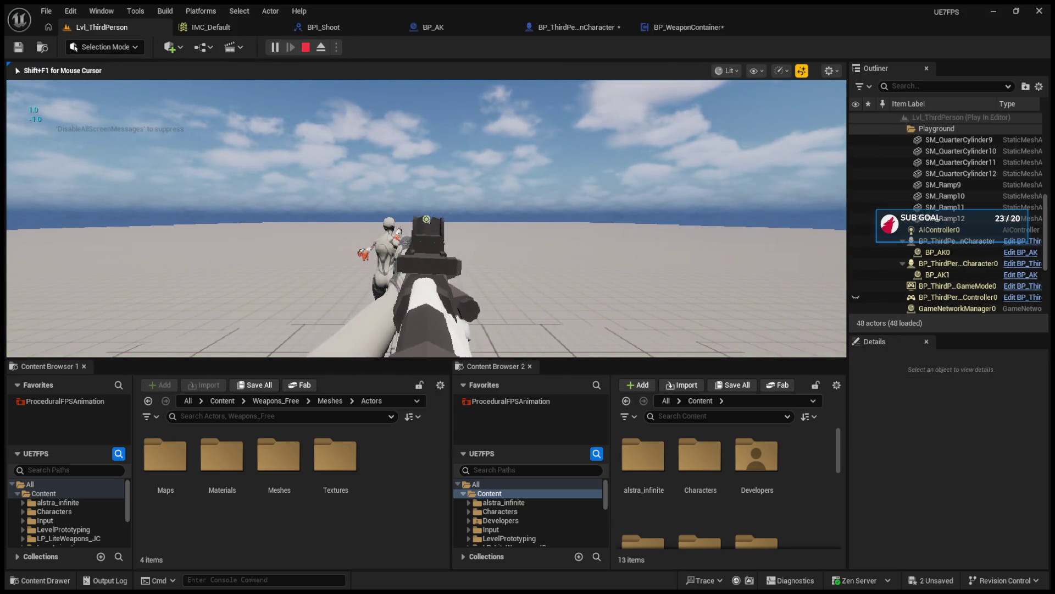
scroll(427, 218, up, 3)
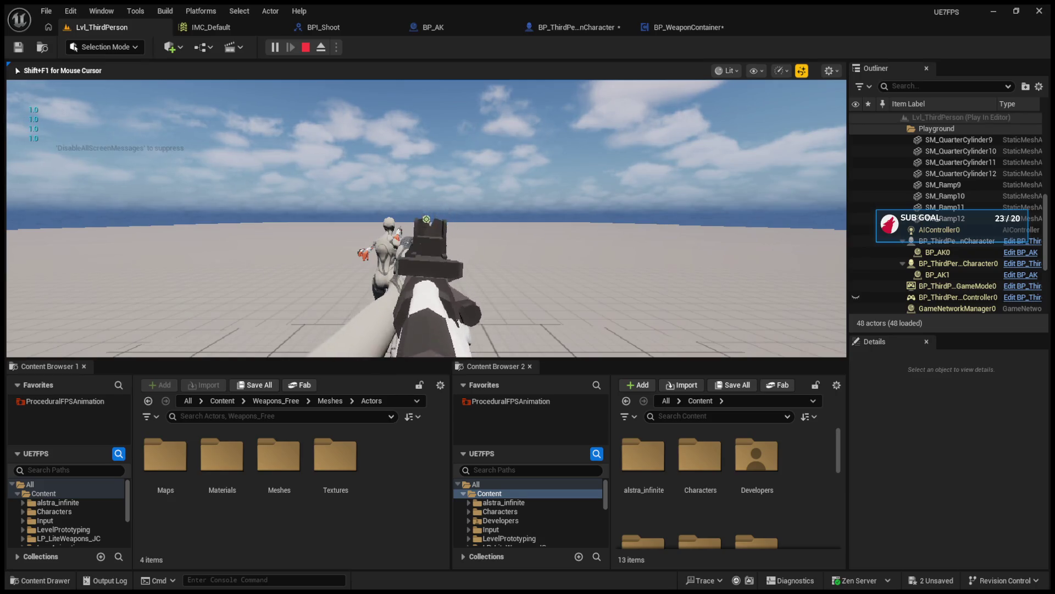
key(Escape)
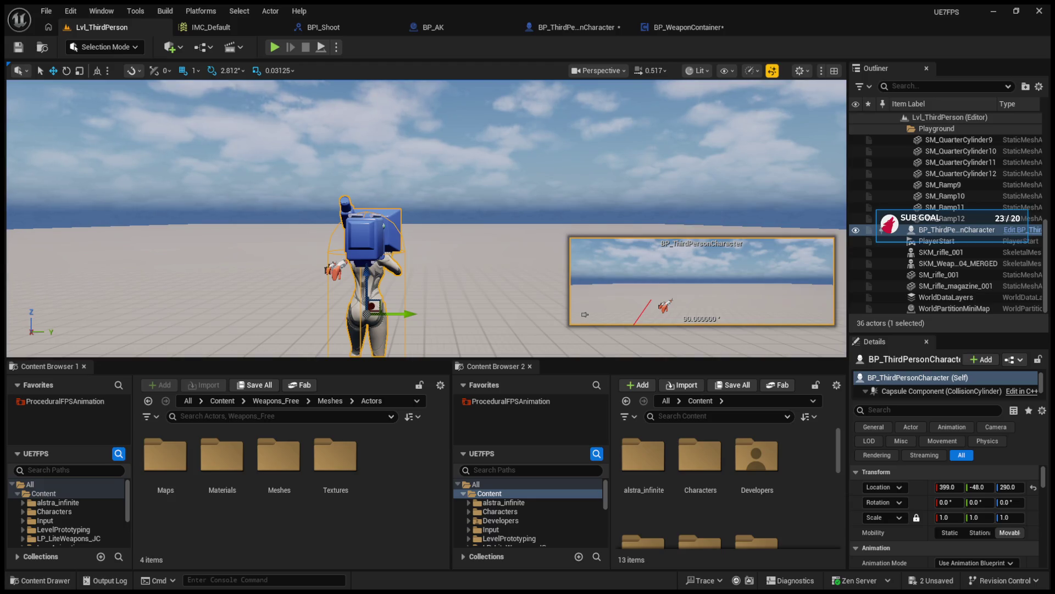
click(684, 27)
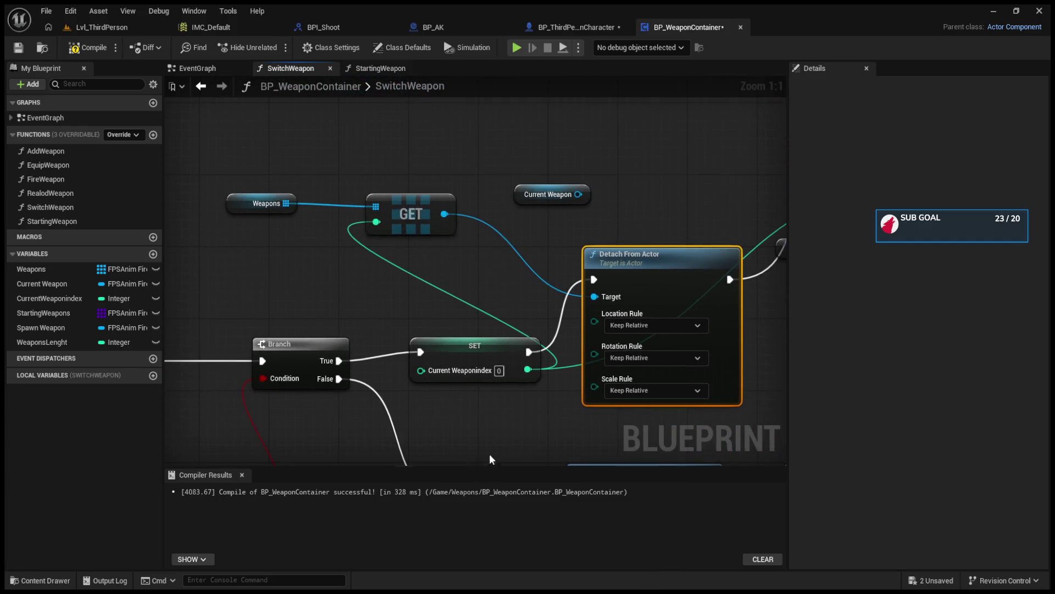
click(84, 30)
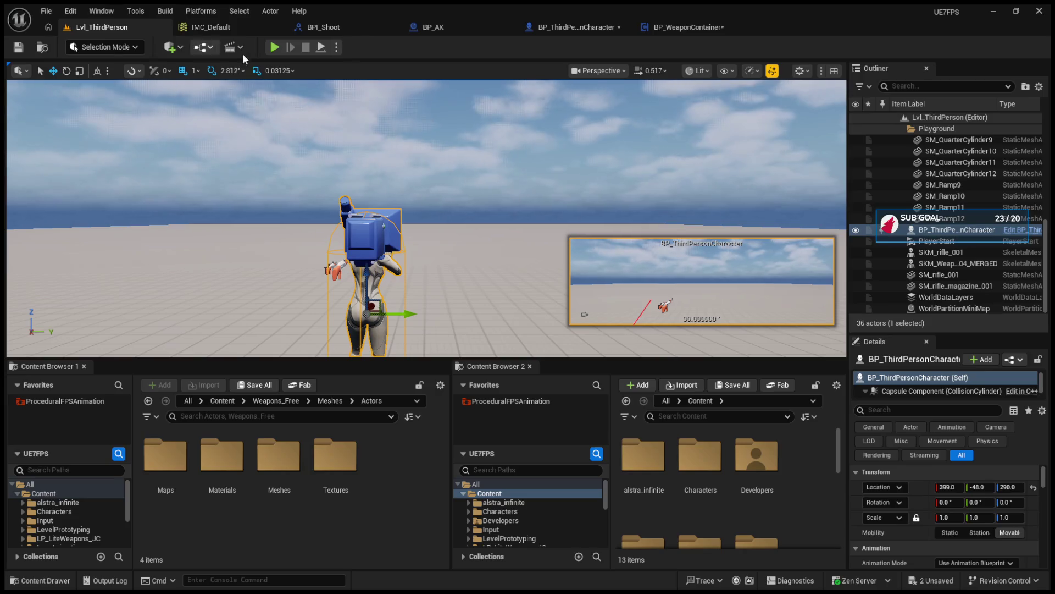
Play the level, press 1 to switch to the AK rifle, then stop and return to SwitchWeapon.
click(275, 48)
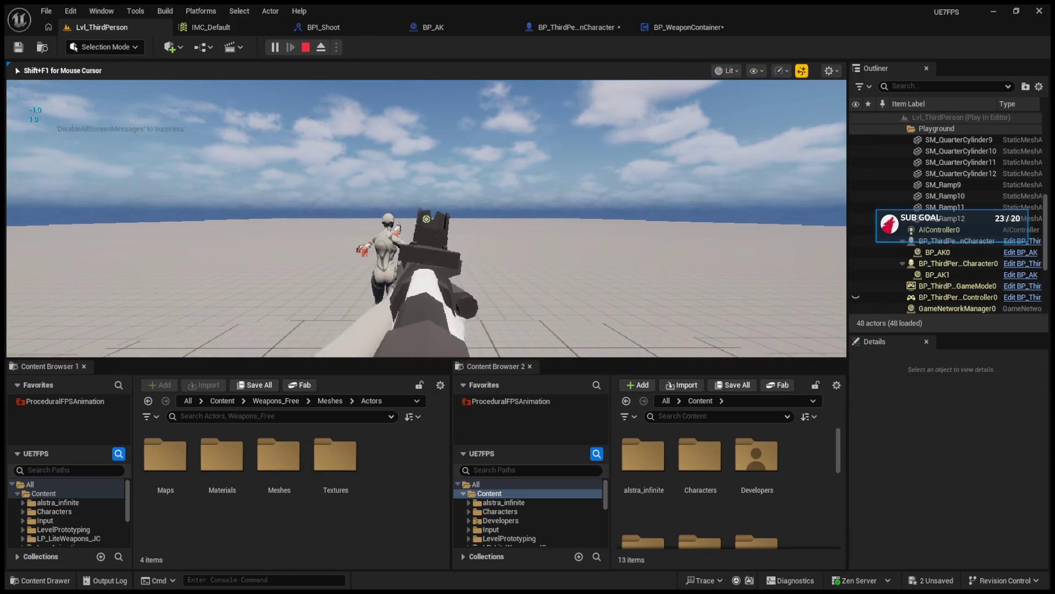
key(1)
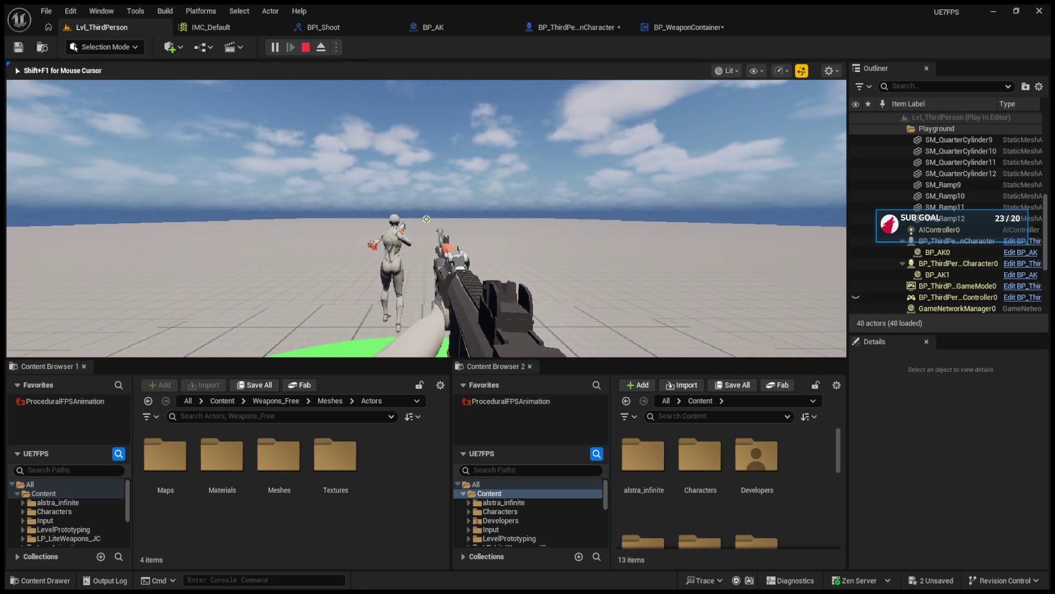
scroll(427, 219, down, 2)
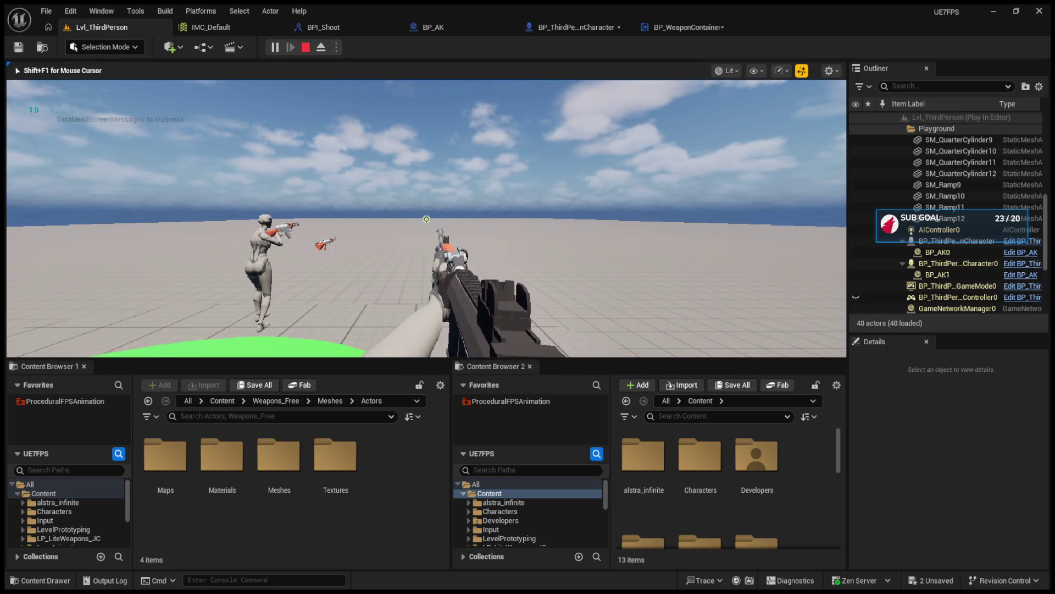
scroll(426, 218, up, 1)
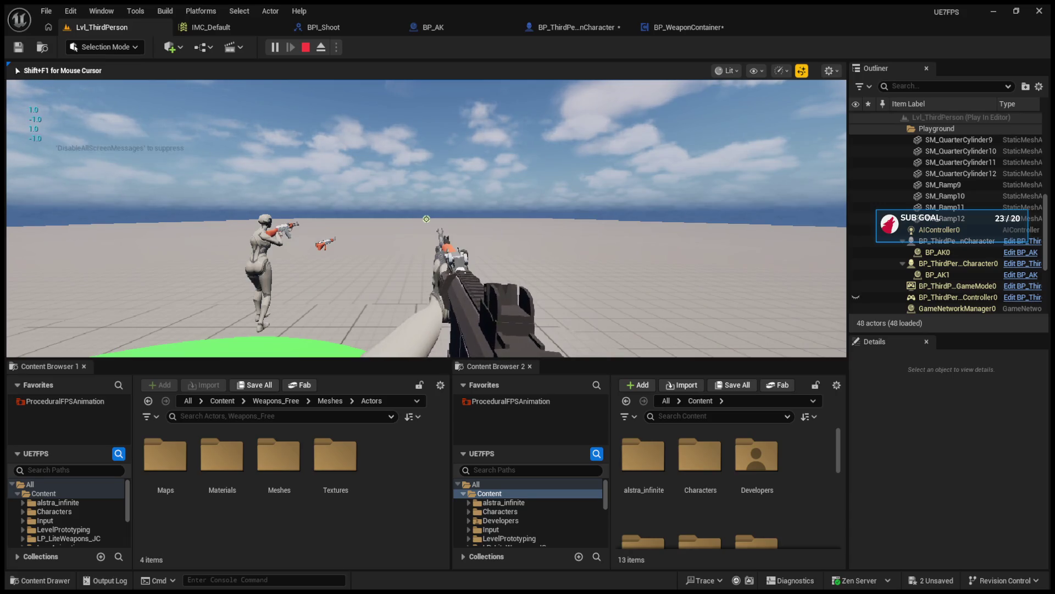
scroll(427, 218, up, 1)
key(Escape)
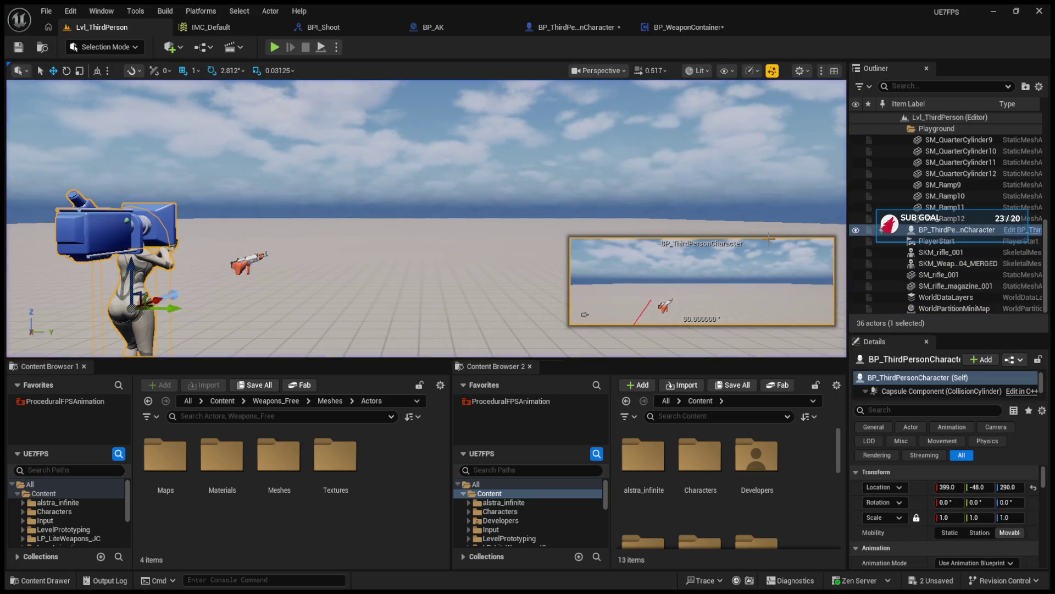
key(ctrl+Tab)
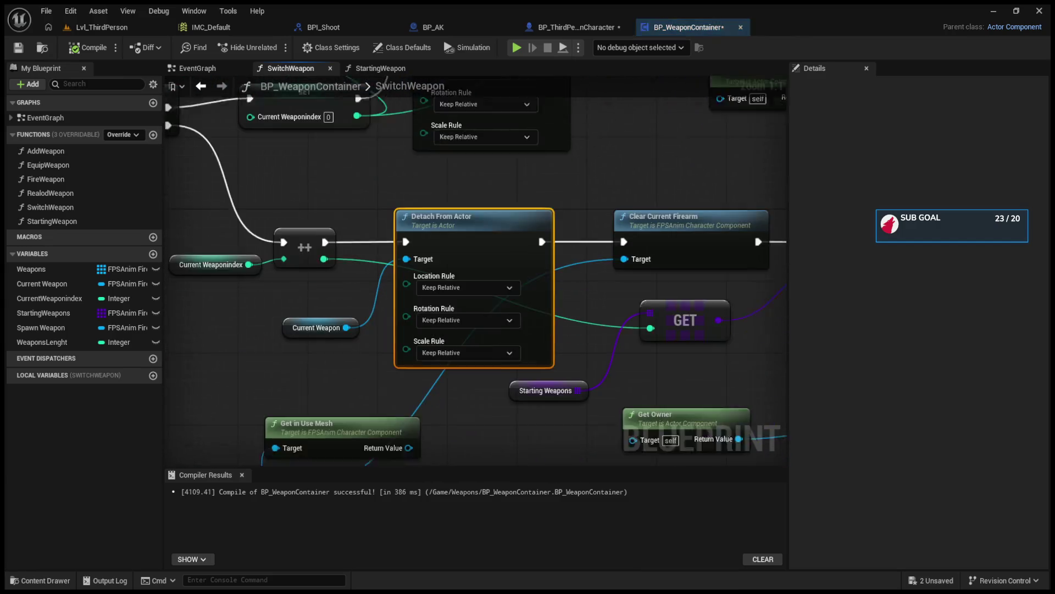
Inspect the Branch, LENGTH, subtract and mesh lookup nodes, tracing Get in Use Mesh and Get Component by Class wires.
drag(378, 326, 784, 412)
mouse_move(394, 362)
mouse_down()
mouse_move(598, 369)
mouse_move(467, 383)
mouse_move(407, 370)
mouse_up()
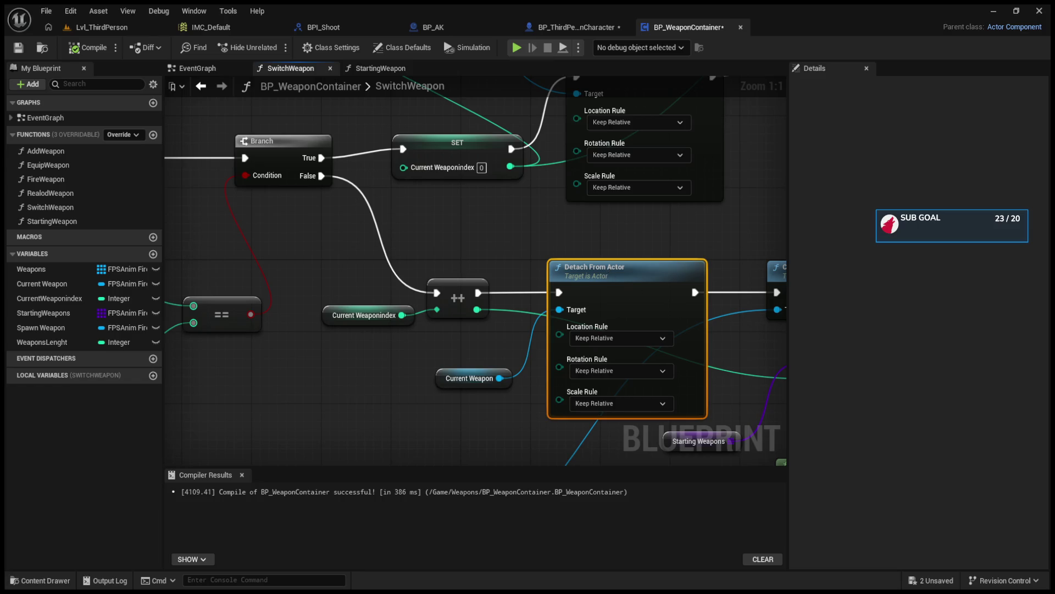
drag(550, 456, 581, 355)
drag(593, 397, 595, 210)
mouse_move(434, 444)
mouse_down()
mouse_move(592, 203)
mouse_move(319, 357)
mouse_move(464, 316)
mouse_move(443, 357)
mouse_up()
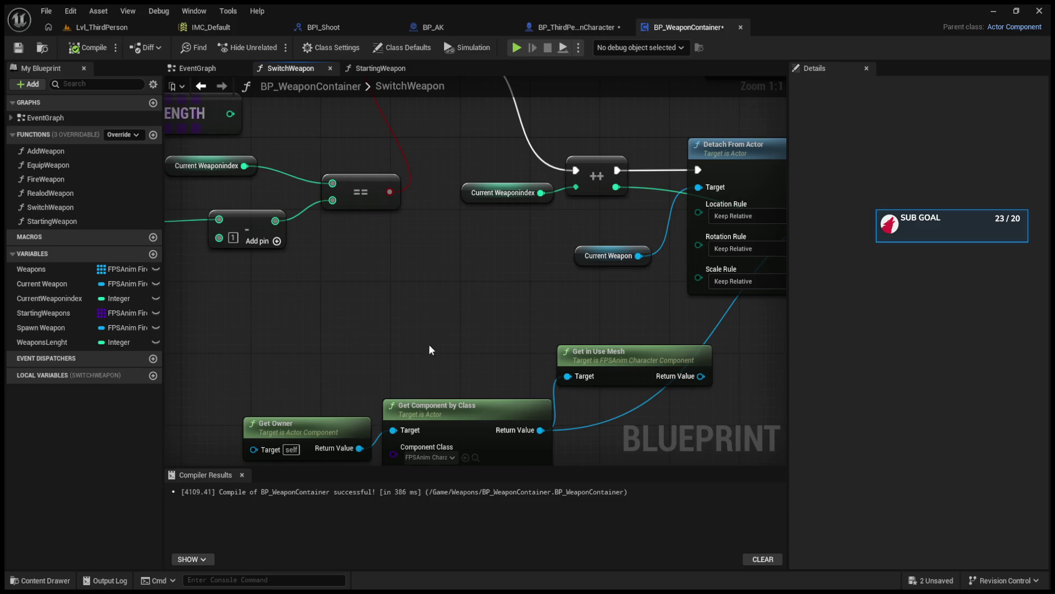
Move Get Owner and Get Component by Class up and left, then open the character's EventGraph.
click(341, 427)
drag(341, 426, 261, 382)
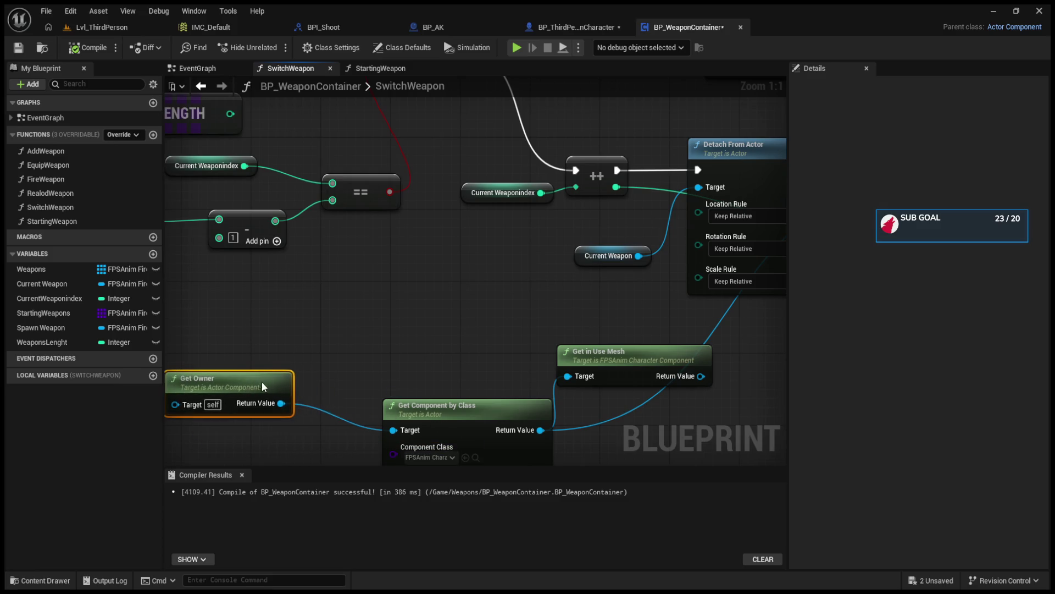
drag(408, 414, 355, 385)
click(577, 26)
scroll(614, 352, down, 1)
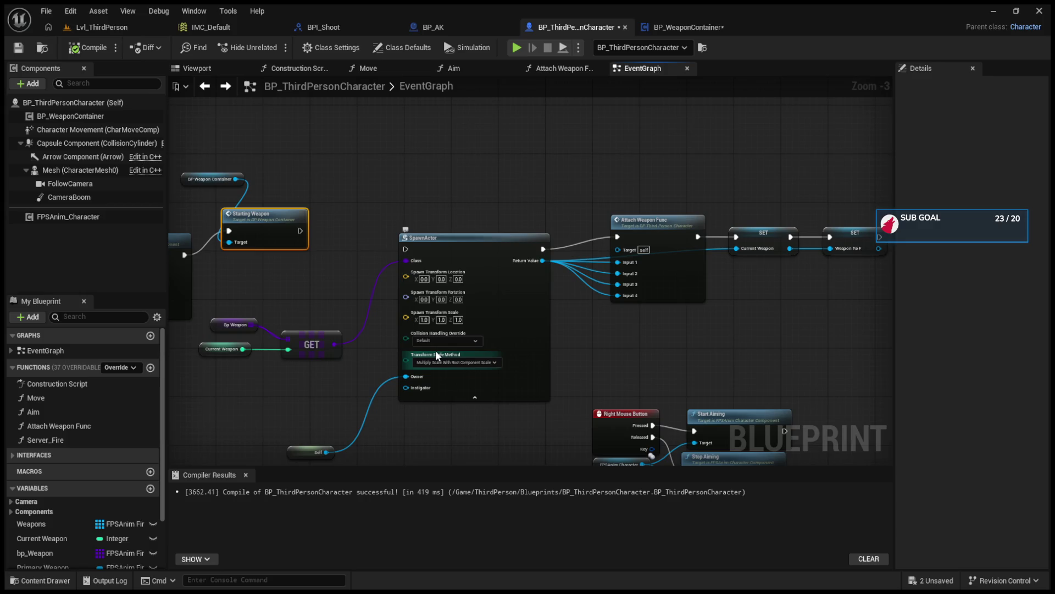
Inspect the Starting Weapon call, BP Weapon Container node and FPSAnim_Character component, then return to SwitchWeapon.
drag(182, 214, 386, 275)
scroll(386, 275, up, 3)
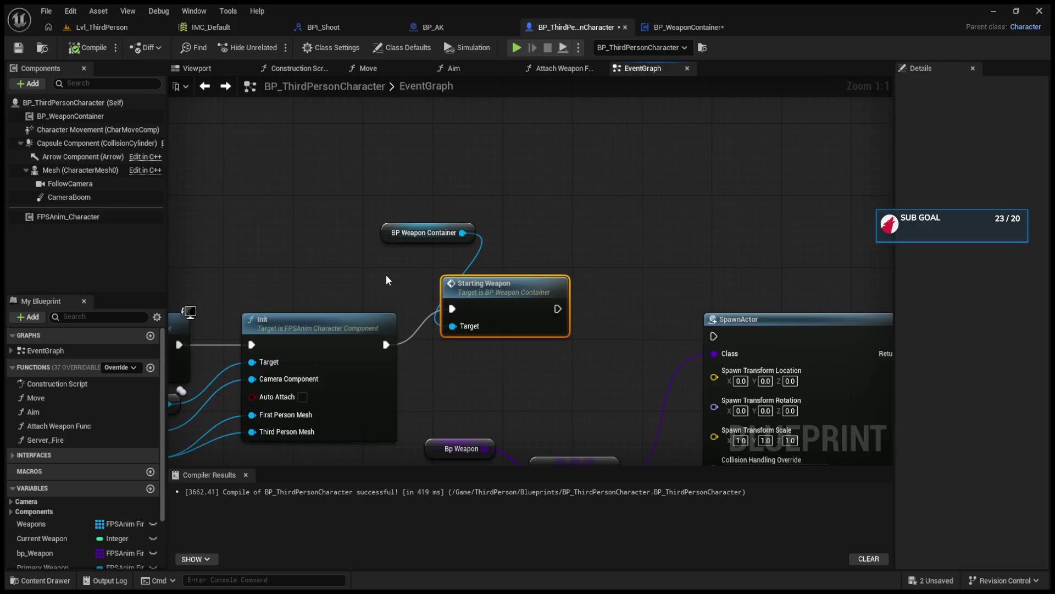
scroll(387, 278, down, 4)
scroll(387, 279, up, 3)
click(389, 281)
scroll(398, 309, up, 1)
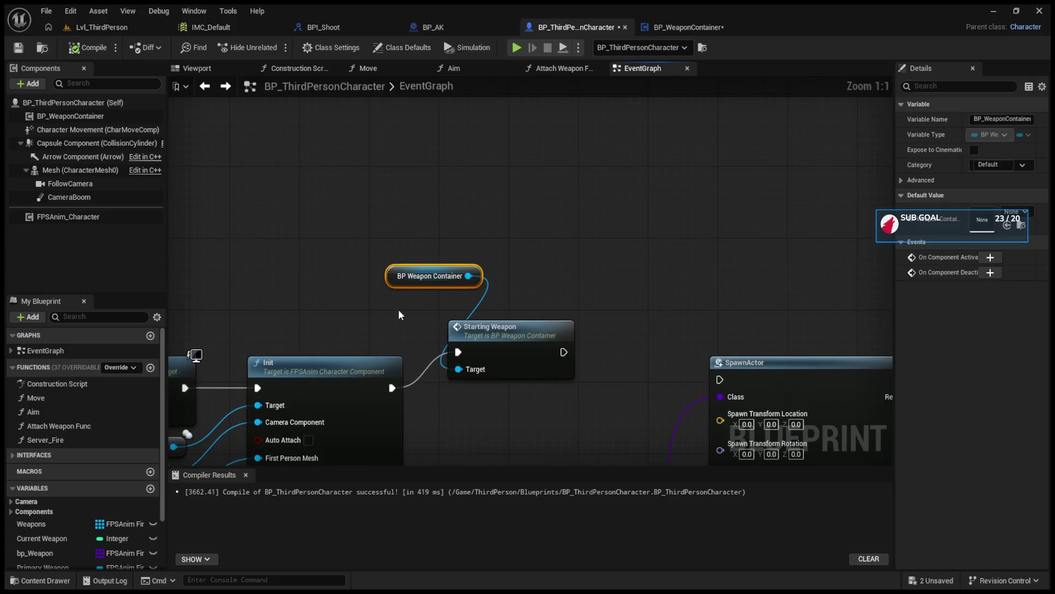
scroll(399, 314, down, 8)
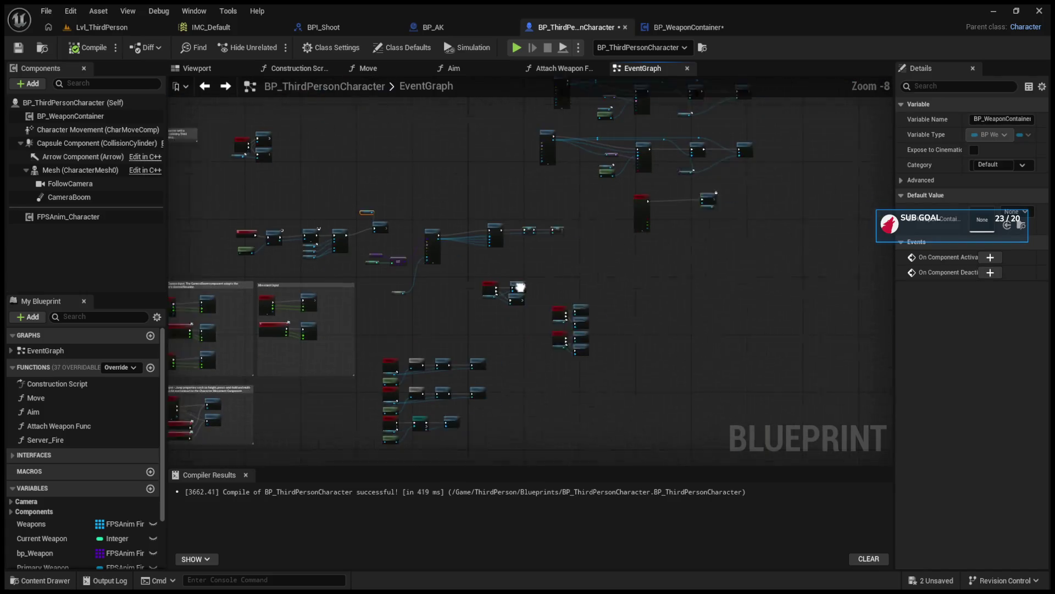
scroll(661, 290, up, 7)
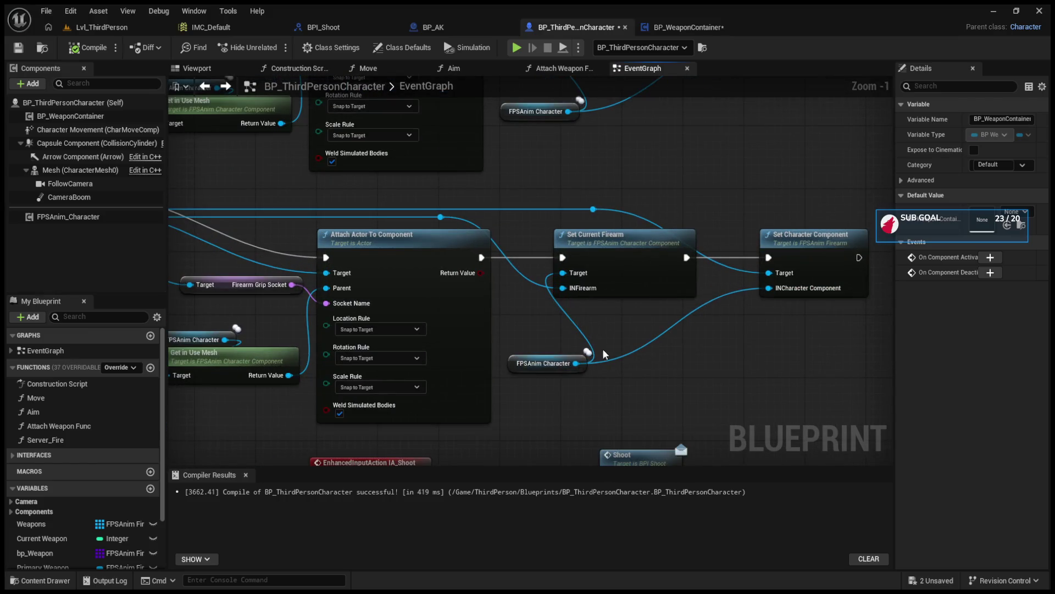
click(97, 219)
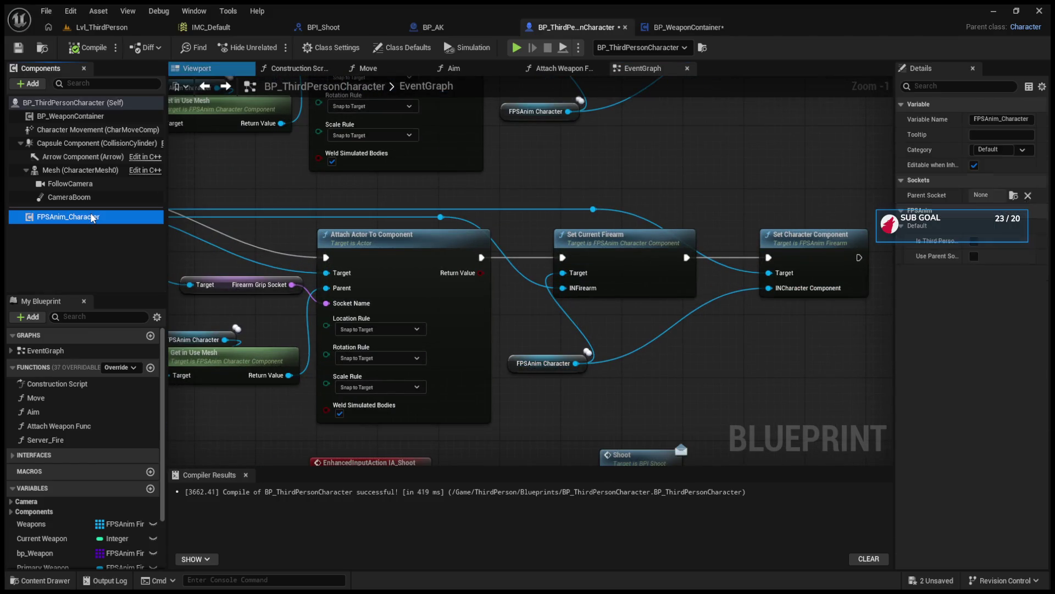
click(671, 30)
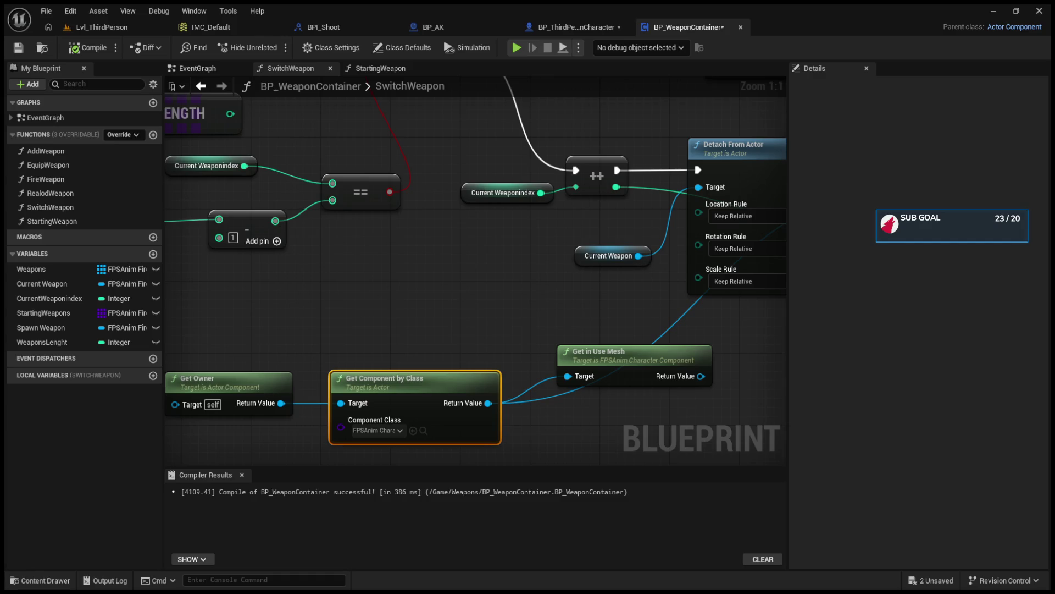
Recompile BP_WeaponContainer with F7, then return to the Lvl_ThirdPerson level editor.
click(563, 32)
click(707, 31)
key(F7)
scroll(604, 291, down, 5)
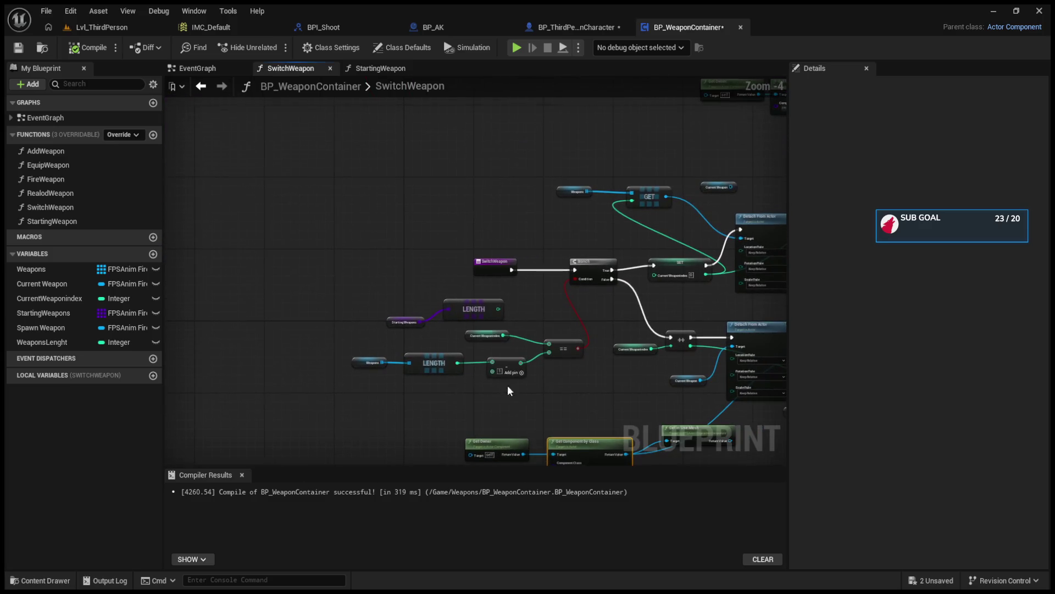
click(291, 28)
click(133, 27)
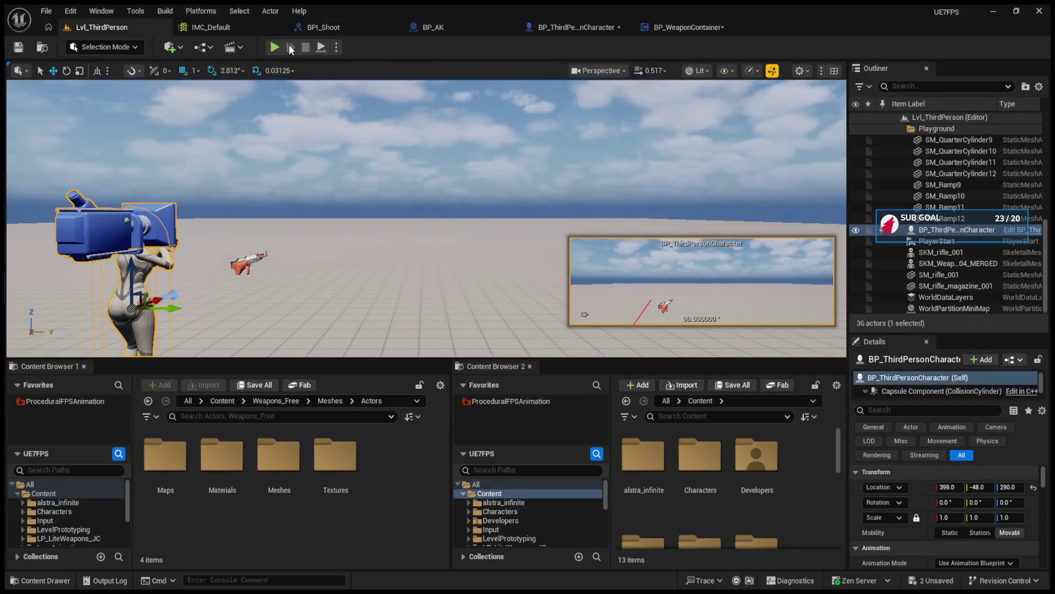
Play the level and switch rifles back and forth with the mouse wheel.
key(alt+p)
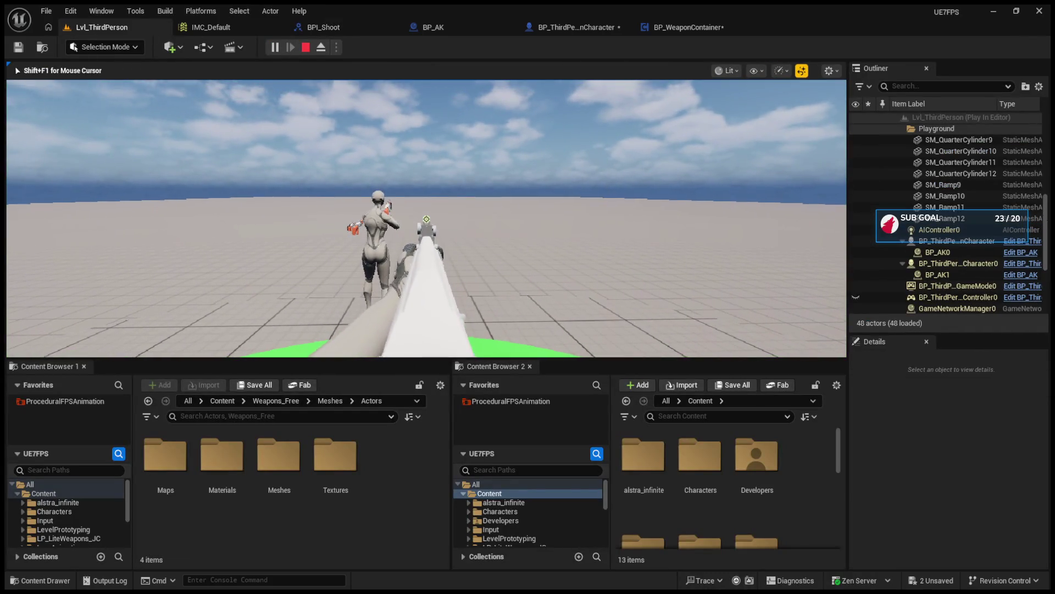
scroll(426, 219, up, 1)
scroll(427, 218, down, 1)
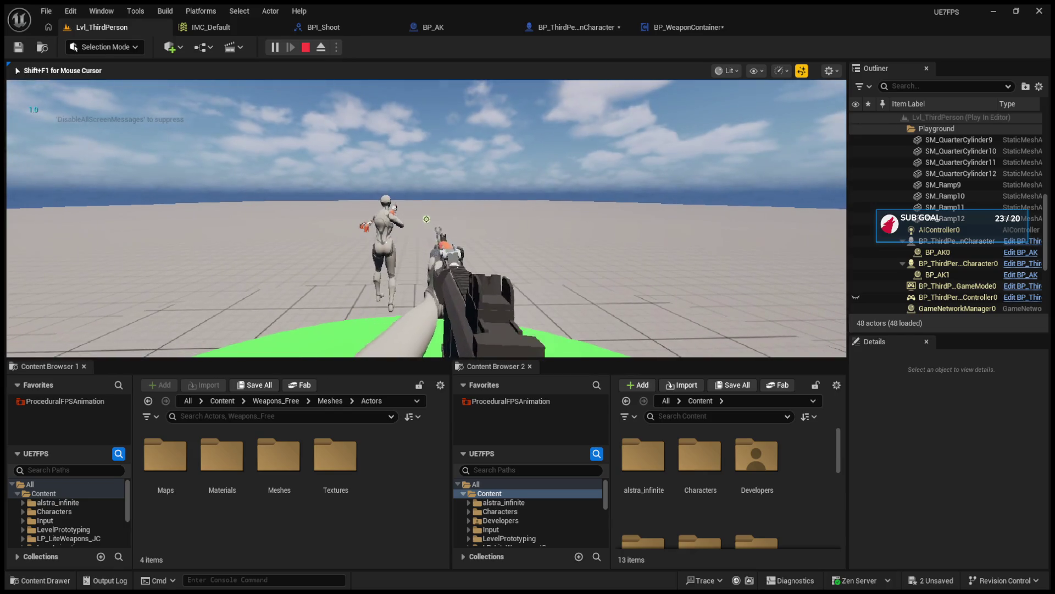
scroll(427, 219, up, 1)
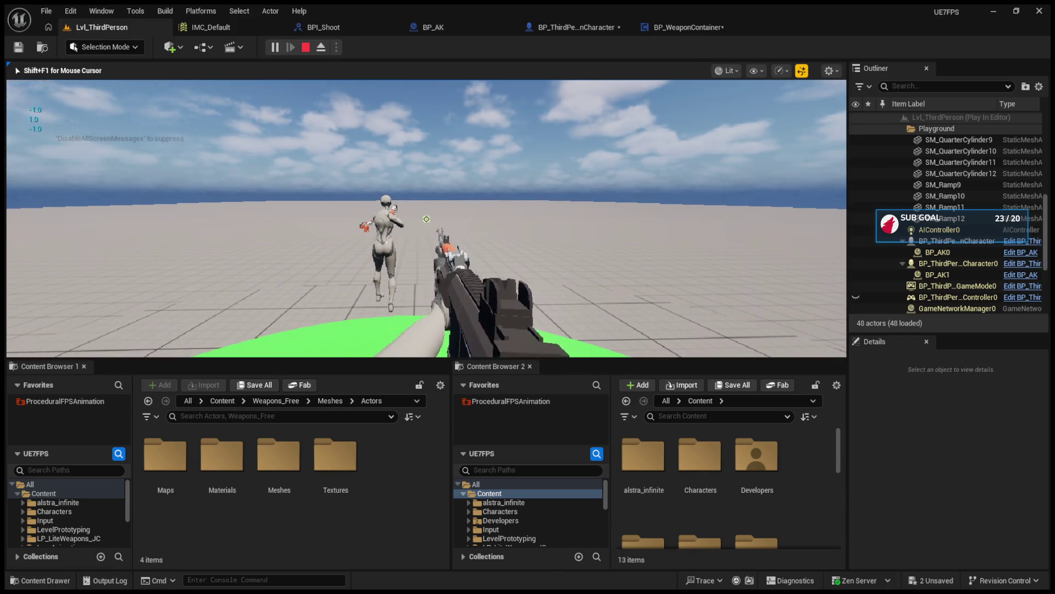
scroll(426, 219, up, 3)
scroll(427, 219, down, 10)
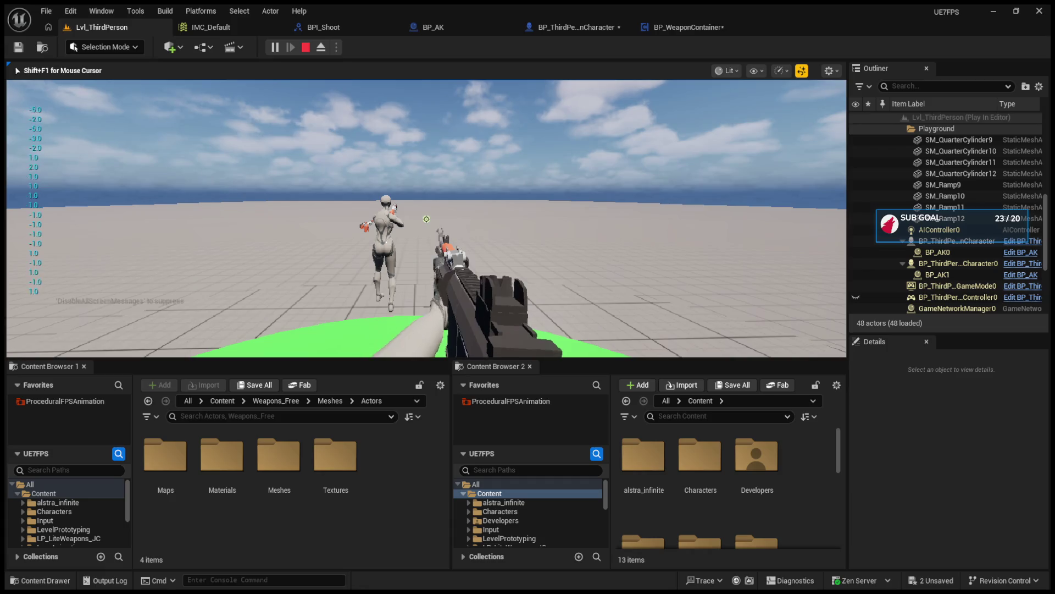
scroll(427, 219, down, 15)
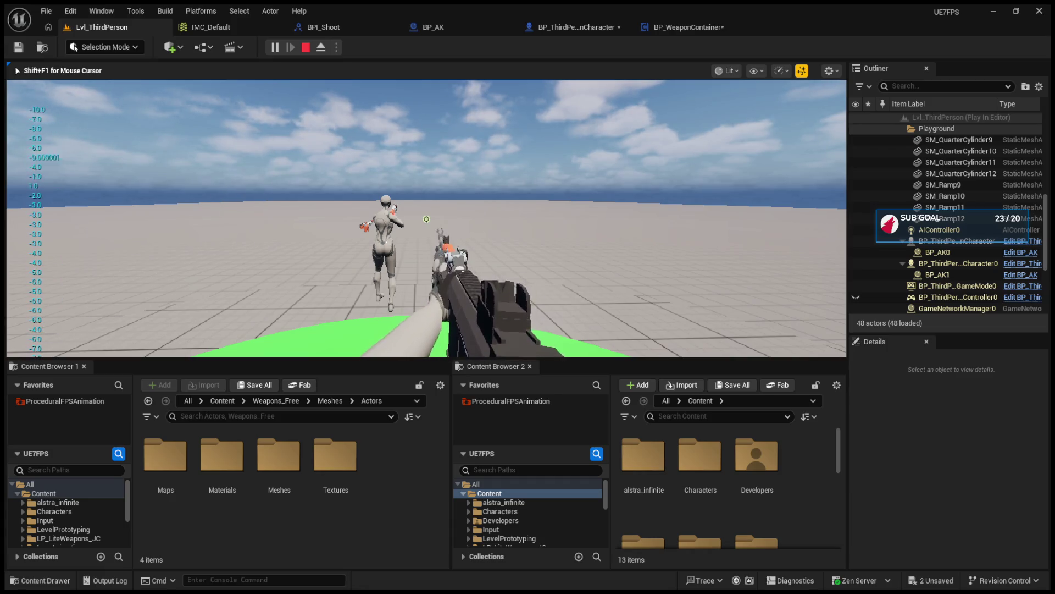
scroll(426, 218, up, 14)
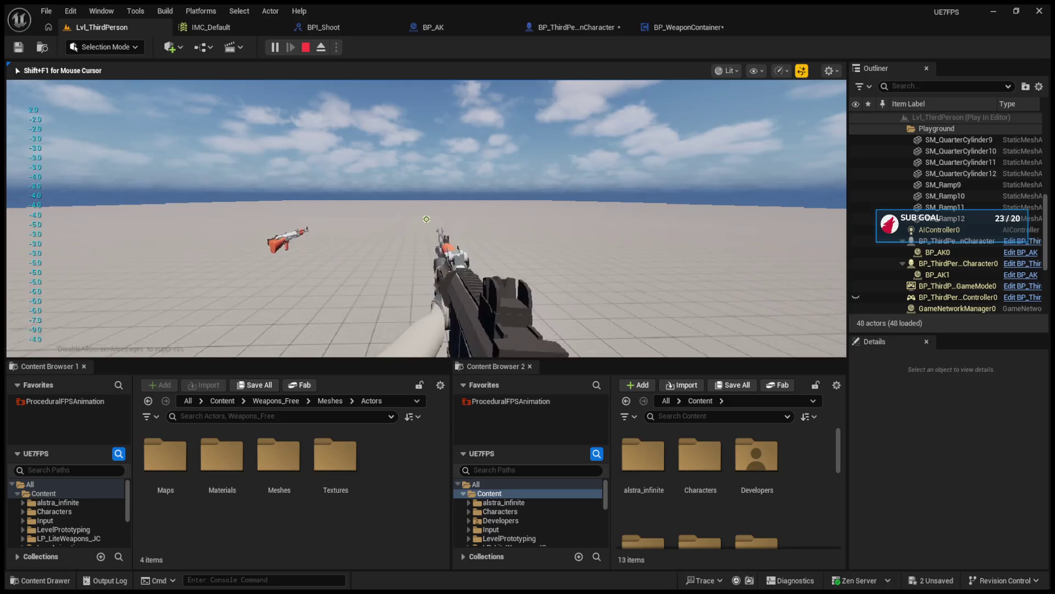
scroll(426, 219, up, 15)
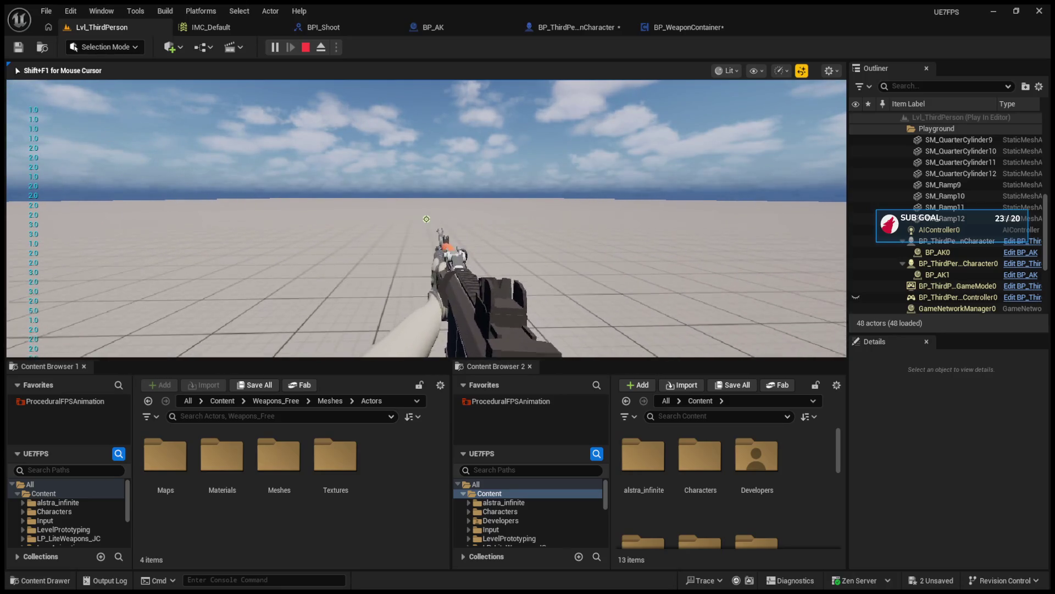
Eject with F8, inspect the leftover BP_AK0–BP_AK3 rifle actors in the Outliner, and stop play.
key(F8)
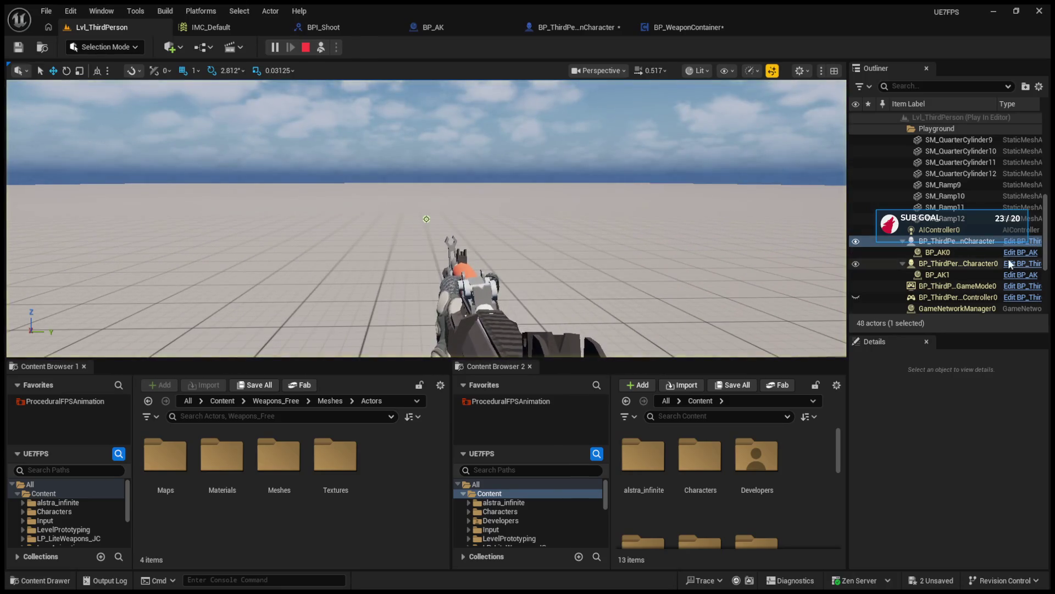
click(986, 254)
click(954, 273)
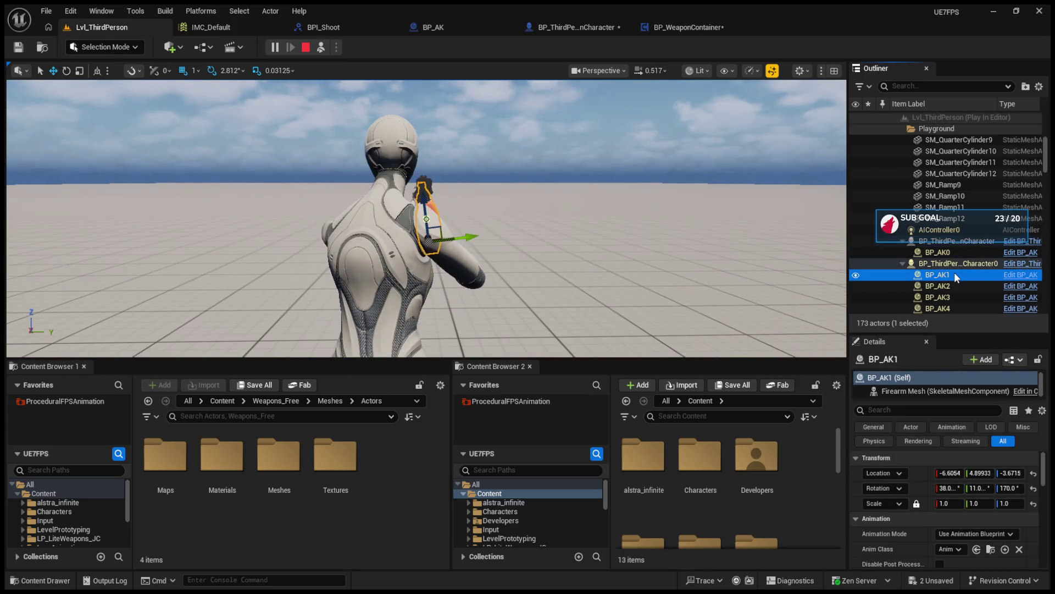
click(954, 282)
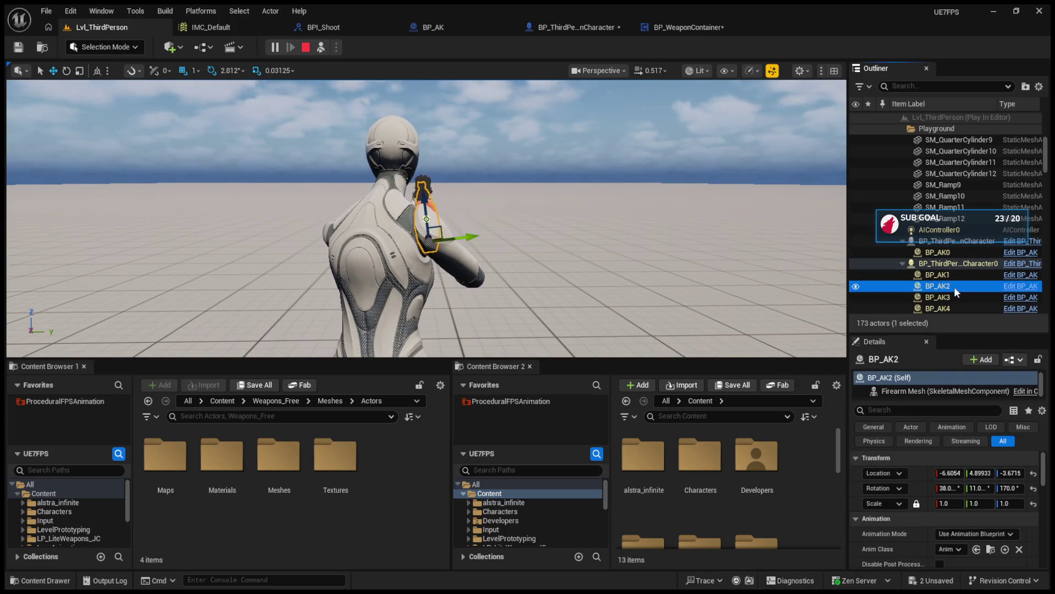
click(954, 301)
scroll(951, 297, down, 15)
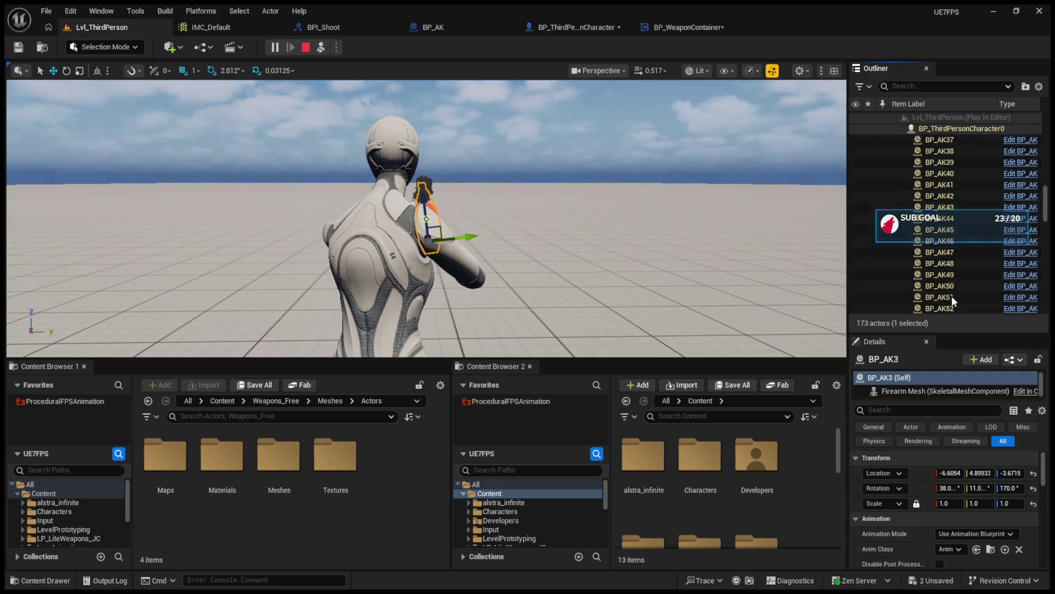
scroll(951, 295, down, 10)
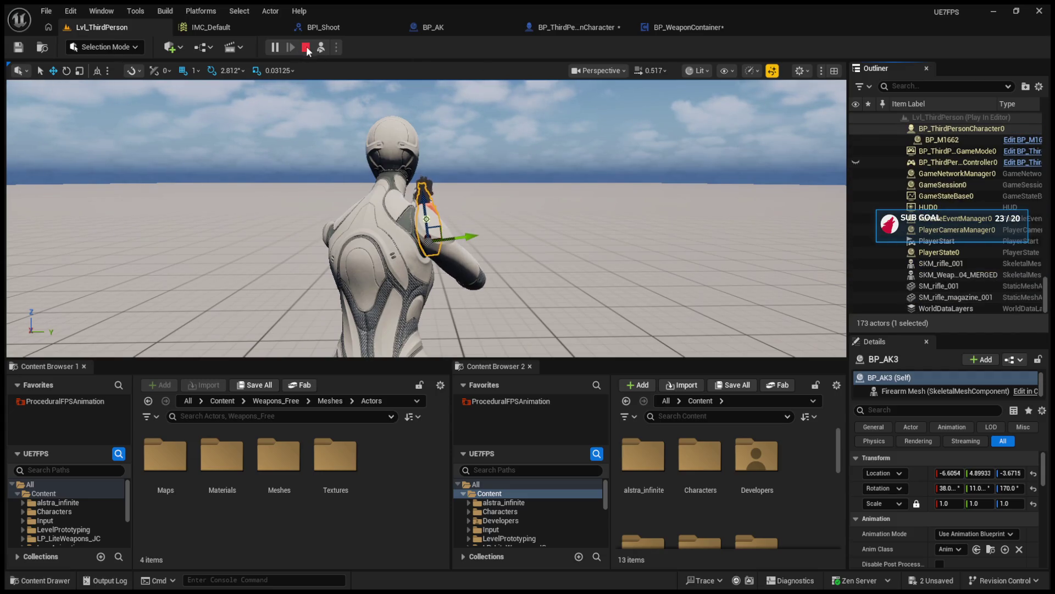
click(313, 30)
click(434, 28)
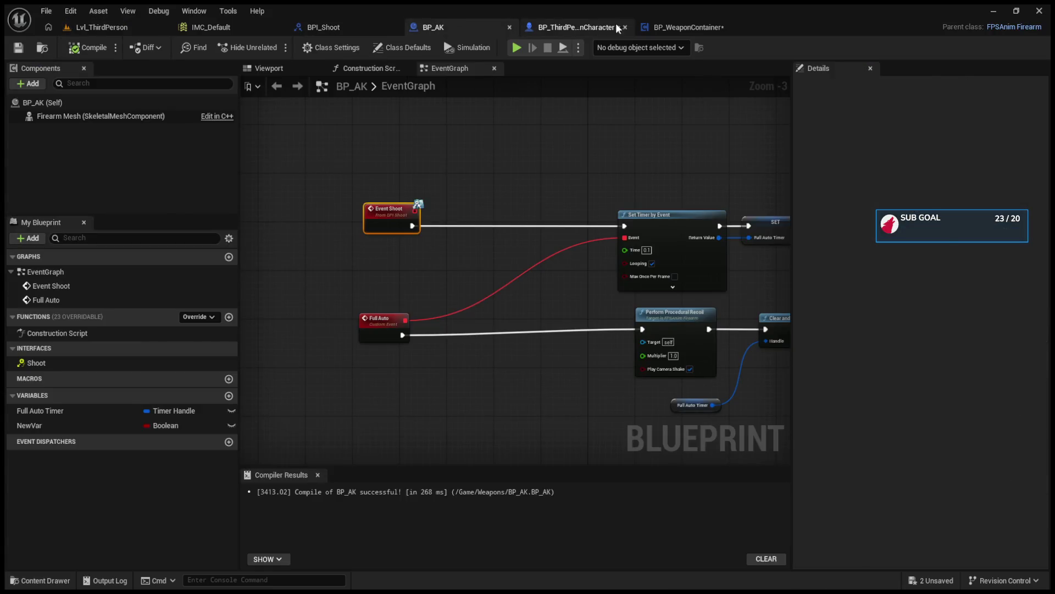
In BP_WeaponContainer's SwitchWeapon graph, rearrange the detach, Current Weapon and Get in Use Mesh nodes.
click(668, 27)
scroll(453, 236, up, 3)
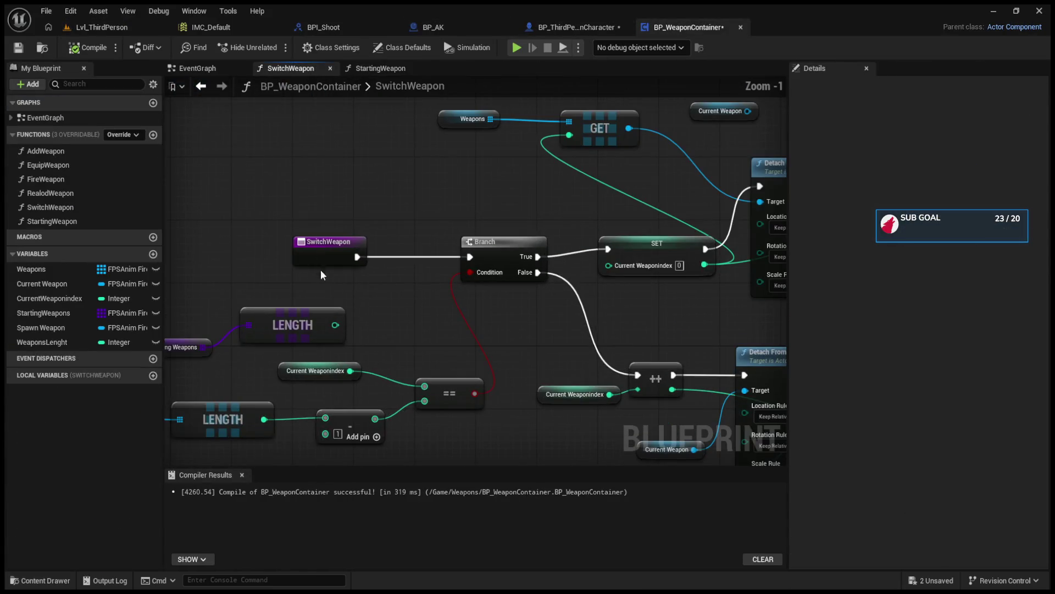
click(248, 242)
mouse_move(370, 306)
mouse_down()
mouse_move(416, 270)
mouse_move(461, 347)
mouse_move(473, 349)
mouse_move(503, 279)
mouse_move(643, 278)
mouse_move(477, 280)
mouse_up()
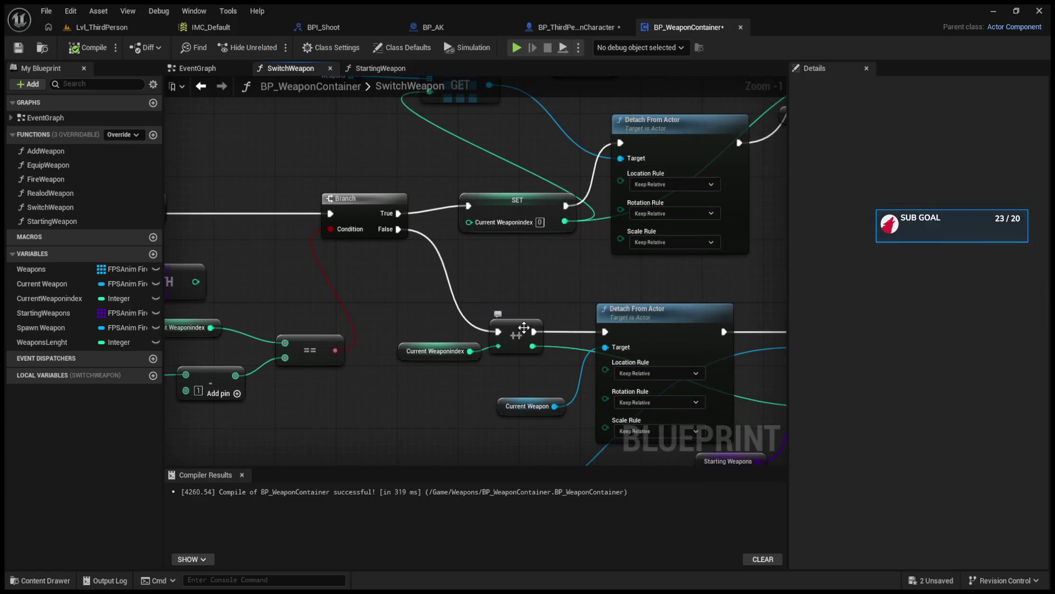
mouse_move(510, 406)
mouse_down()
mouse_move(531, 283)
mouse_move(517, 271)
mouse_up()
mouse_move(413, 285)
mouse_down()
mouse_move(289, 253)
mouse_move(137, 243)
mouse_move(322, 132)
mouse_up()
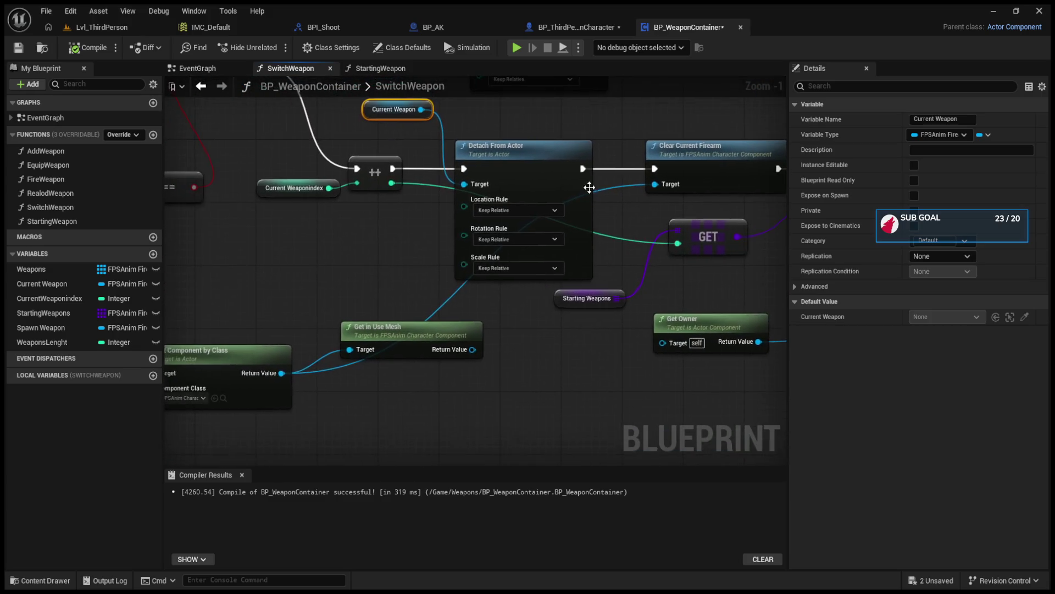
drag(453, 333, 368, 268)
mouse_move(476, 295)
mouse_down()
mouse_move(435, 312)
mouse_move(366, 313)
mouse_up()
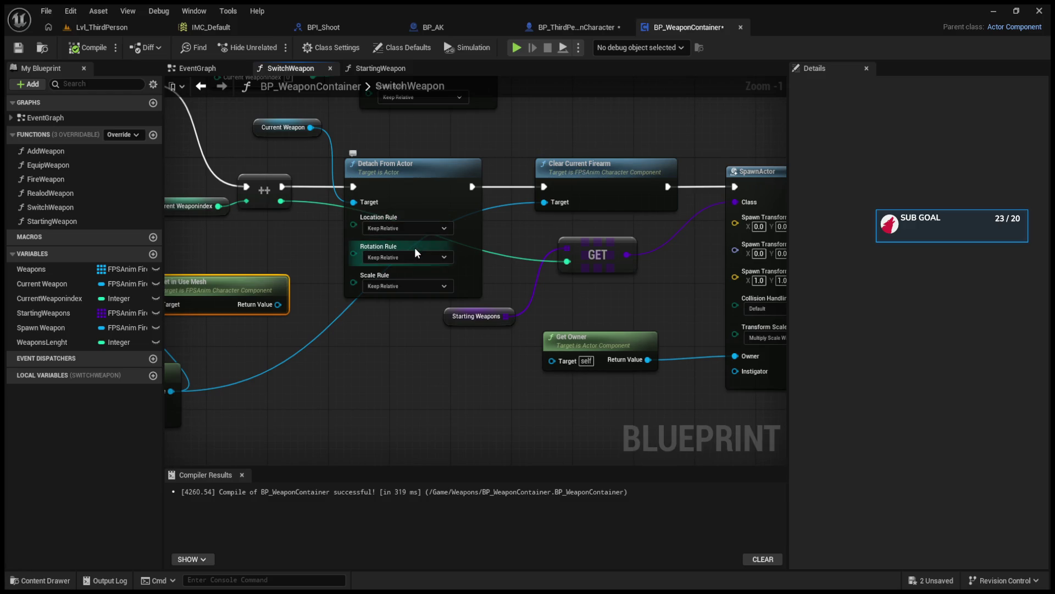
drag(415, 245, 503, 303)
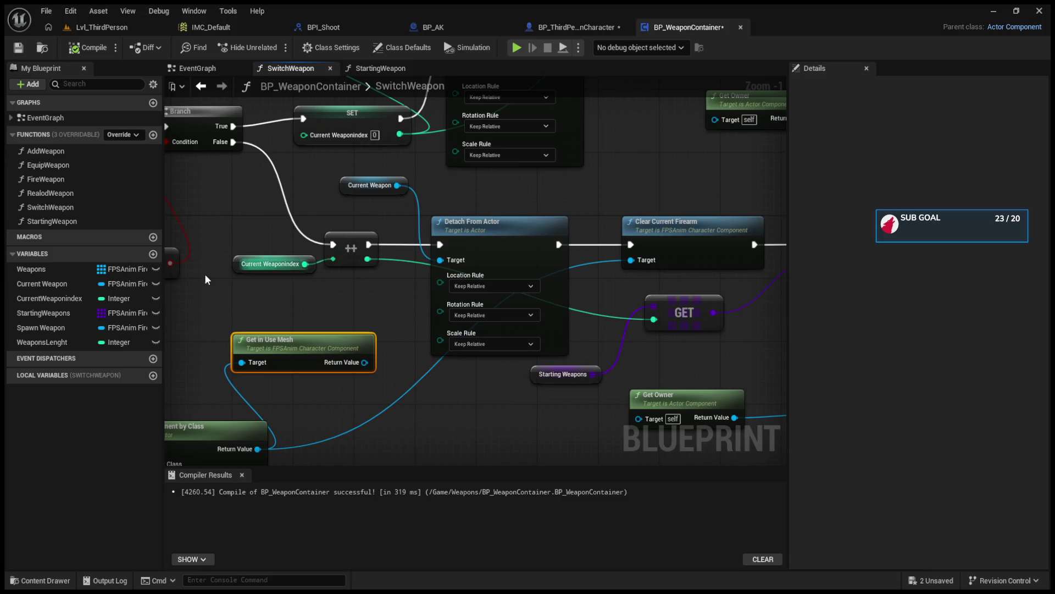
Wire Spawn Weapon getters into both Detach From Actor targets, then start a Play session in Lvl_ThirdPerson.
click(56, 326)
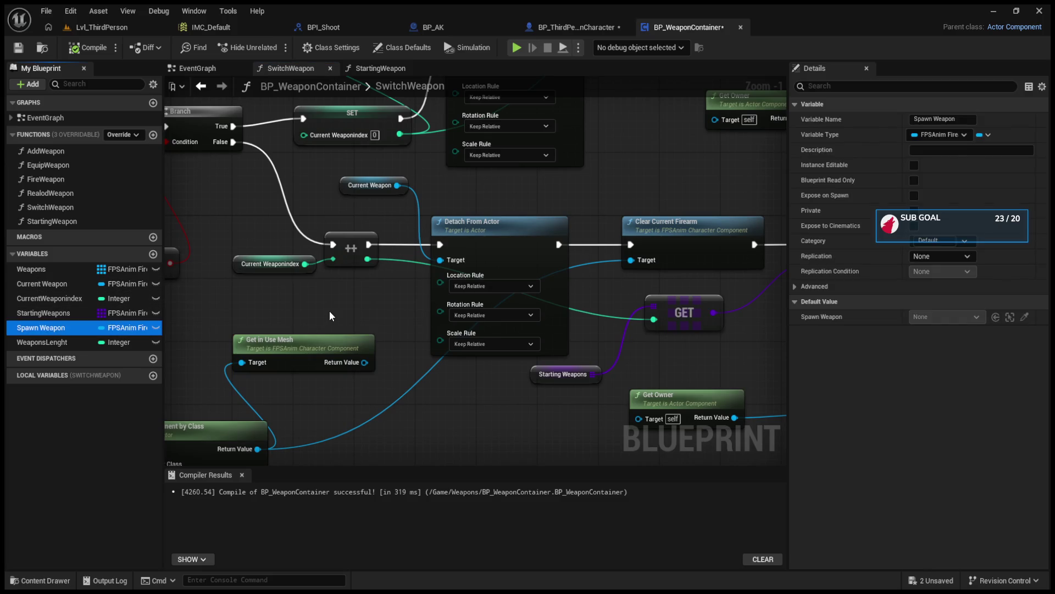
mouse_move(56, 327)
mouse_down()
mouse_move(388, 328)
mouse_move(447, 258)
mouse_up()
drag(464, 193, 460, 215)
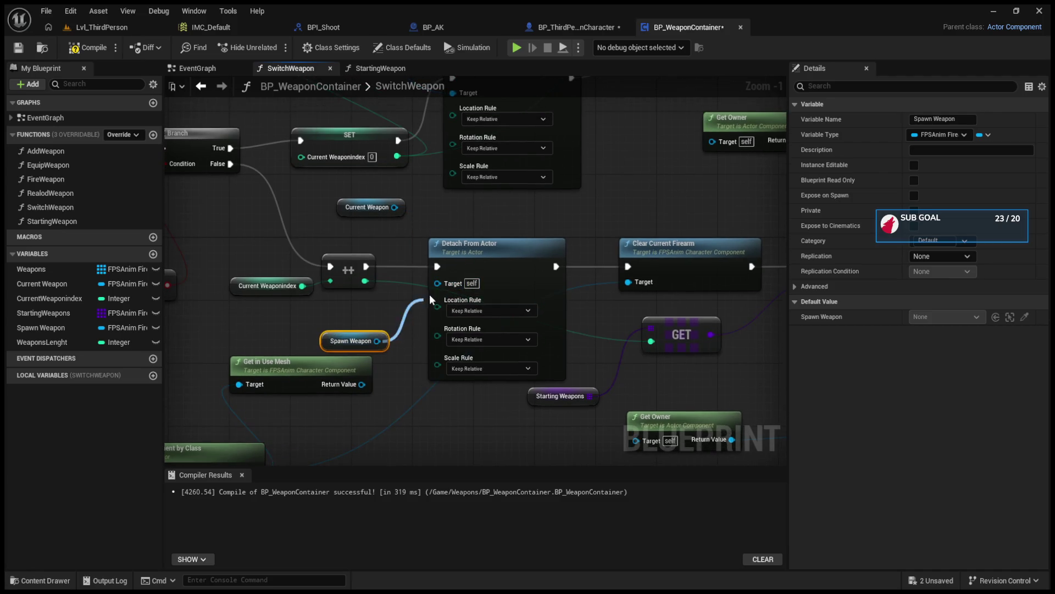
mouse_move(443, 266)
mouse_down()
mouse_move(429, 342)
mouse_move(456, 264)
mouse_up()
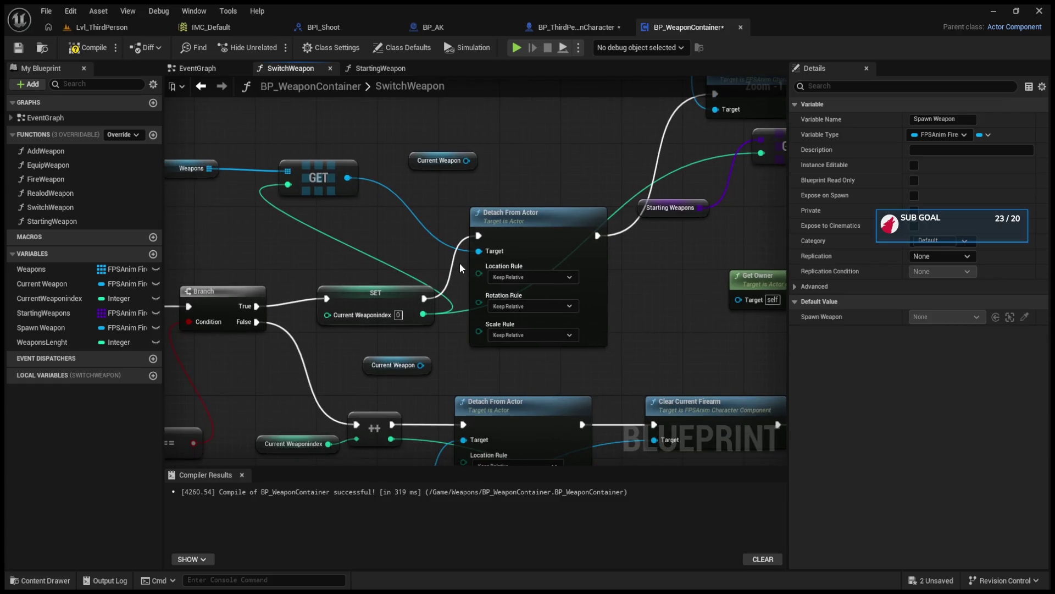
alt+click(476, 251)
click(41, 327)
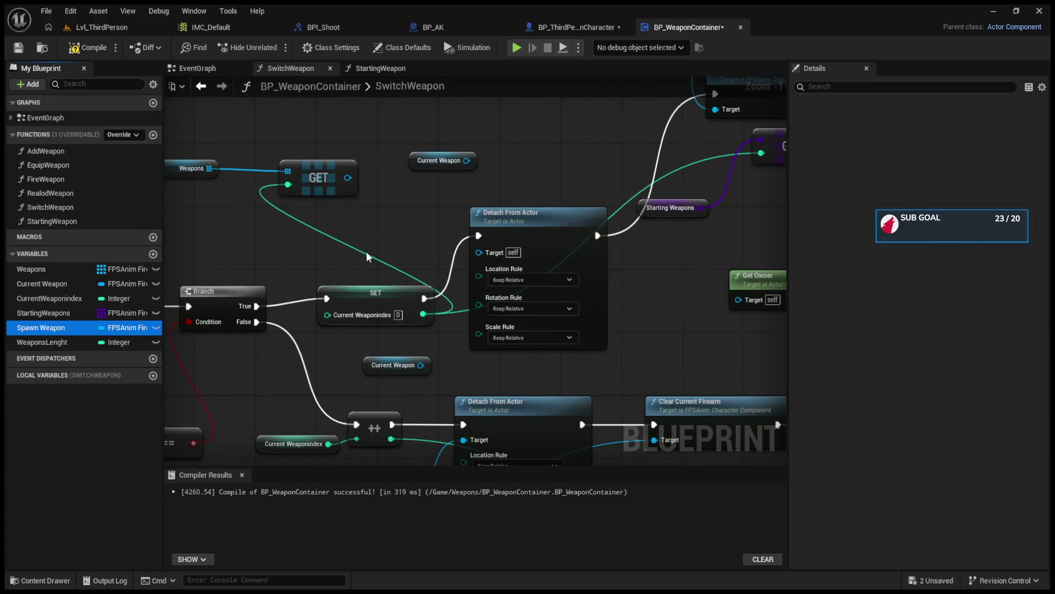
drag(485, 256, 481, 252)
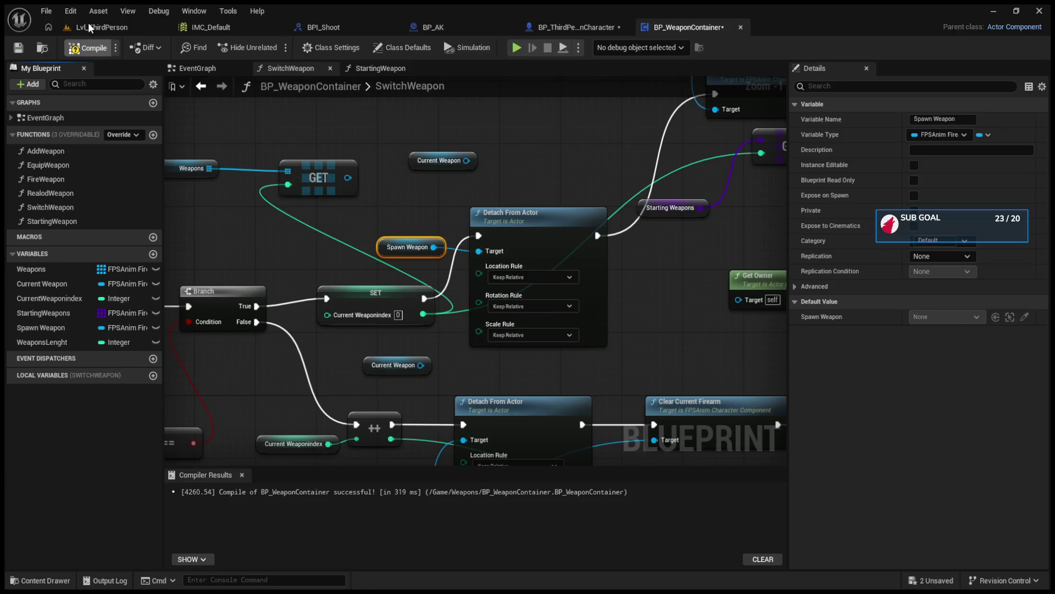
click(91, 27)
click(273, 49)
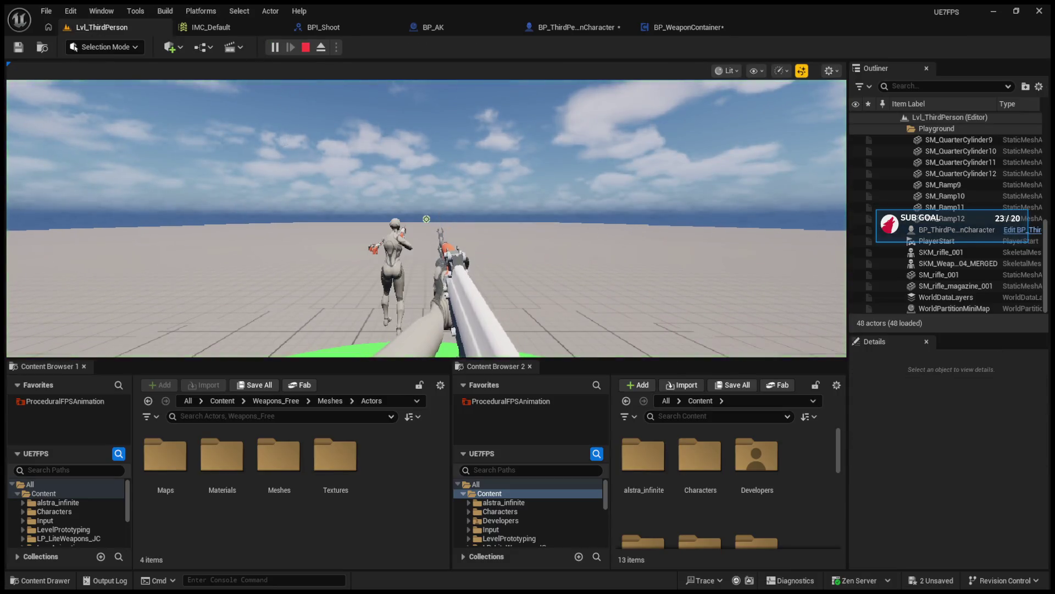
Mouse-wheel switch from the orange rifle to the dark rifle, then end play with Esc.
scroll(427, 219, up, 1)
scroll(426, 219, down, 1)
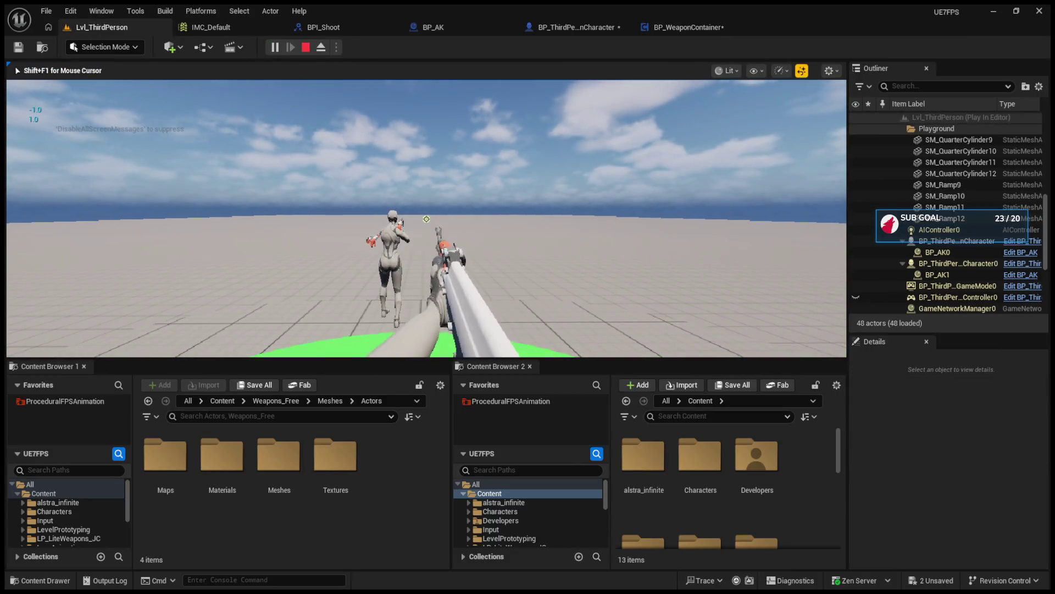
scroll(427, 219, up, 1)
scroll(426, 218, up, 1)
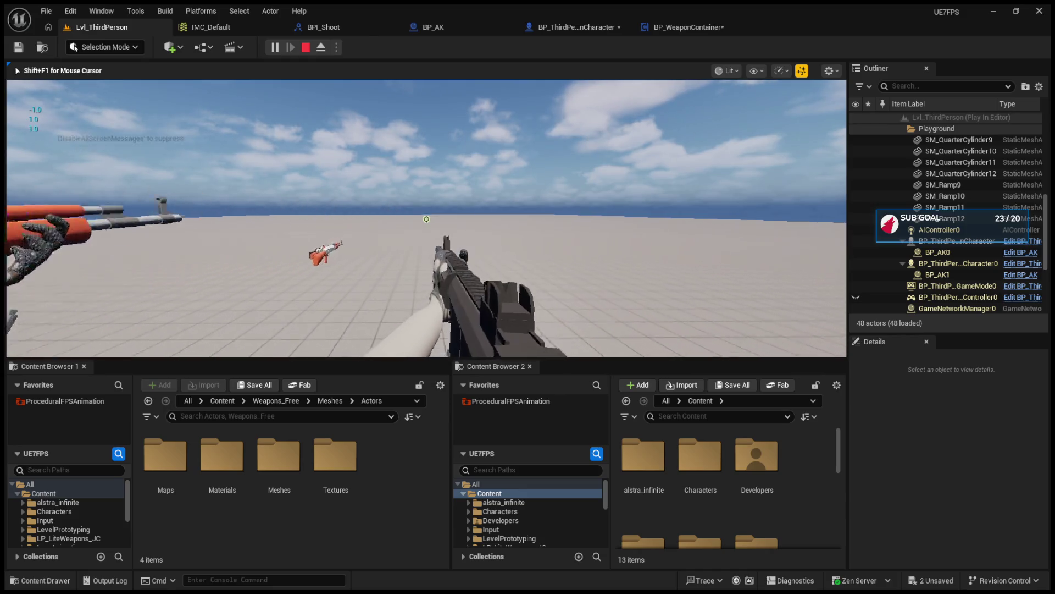
scroll(427, 219, up, 1)
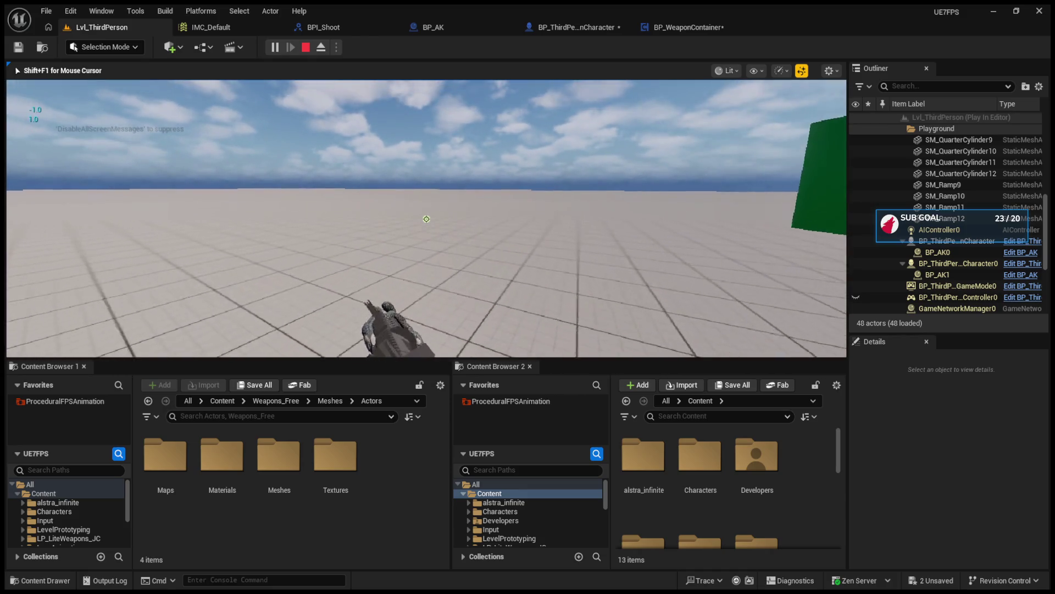
key(Escape)
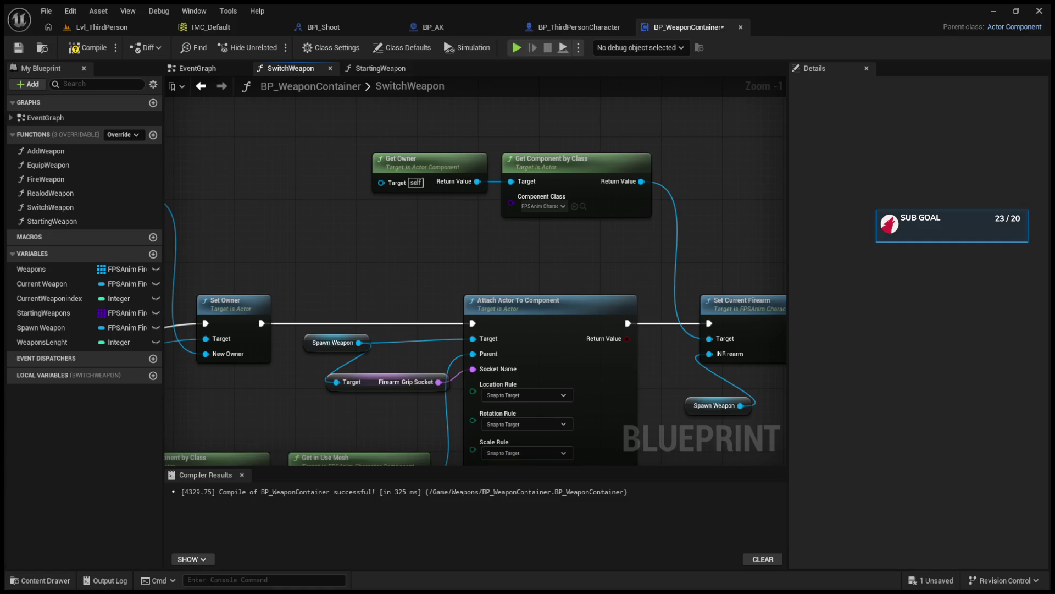
Play-test the level, scrolling to switch between the two weapons, then return to BP_WeaponContainer's StartingWeapon graph.
click(374, 68)
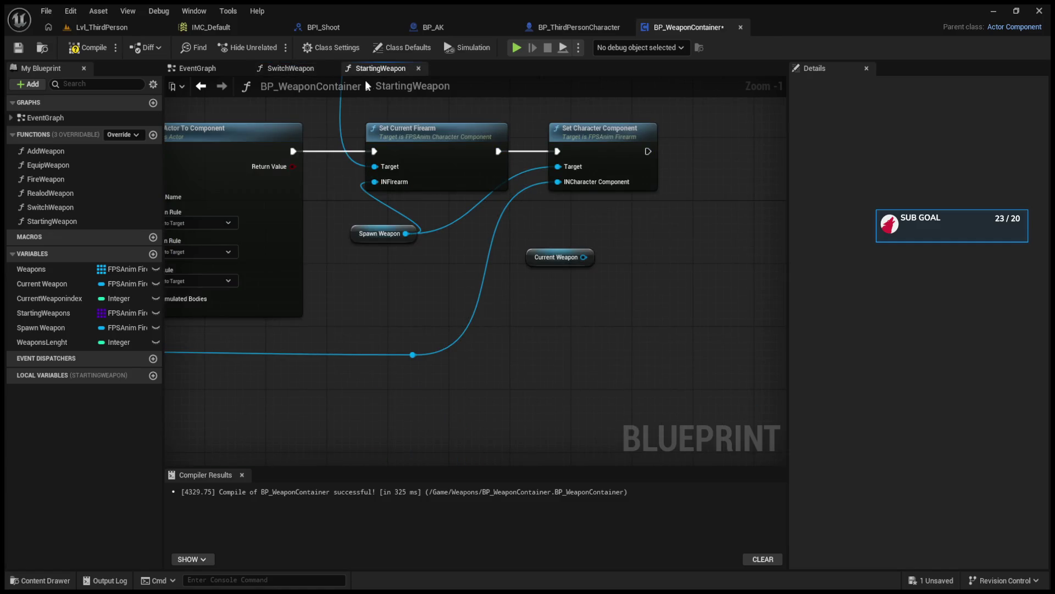
click(110, 27)
key(alt+p)
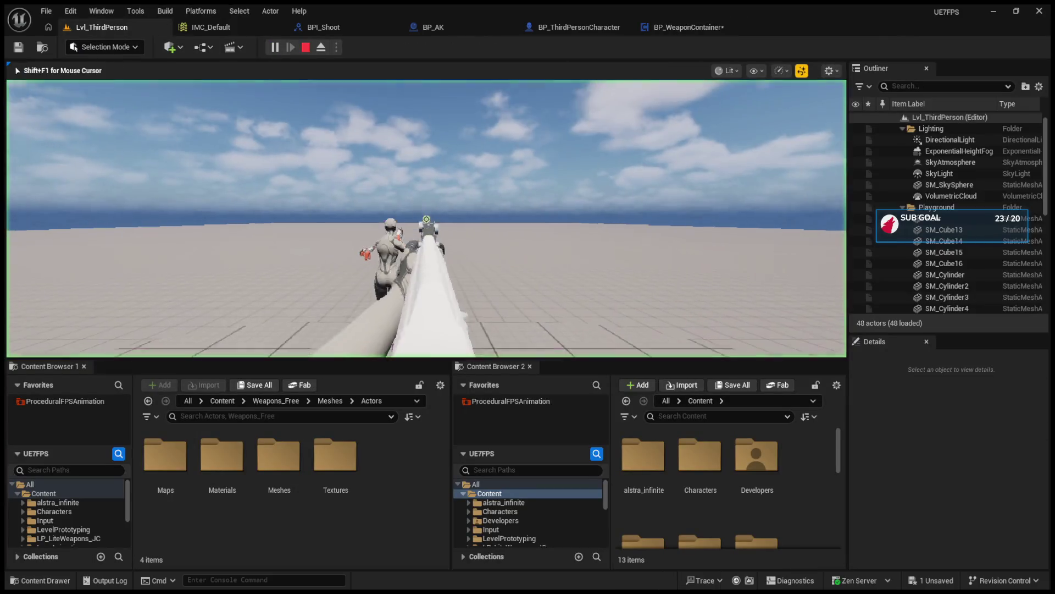
scroll(426, 219, up, 1)
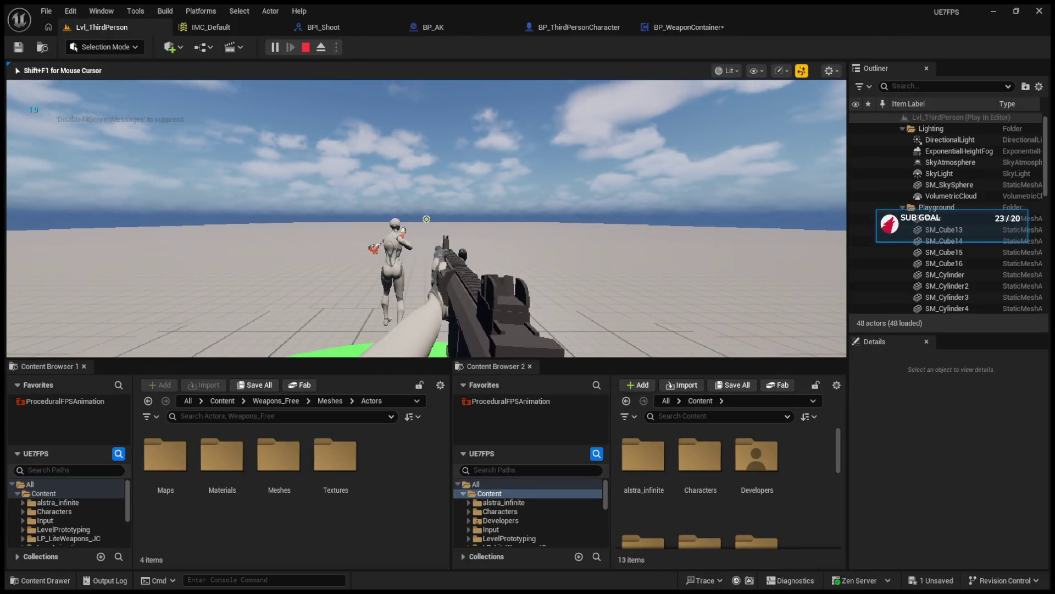
scroll(426, 219, down, 1)
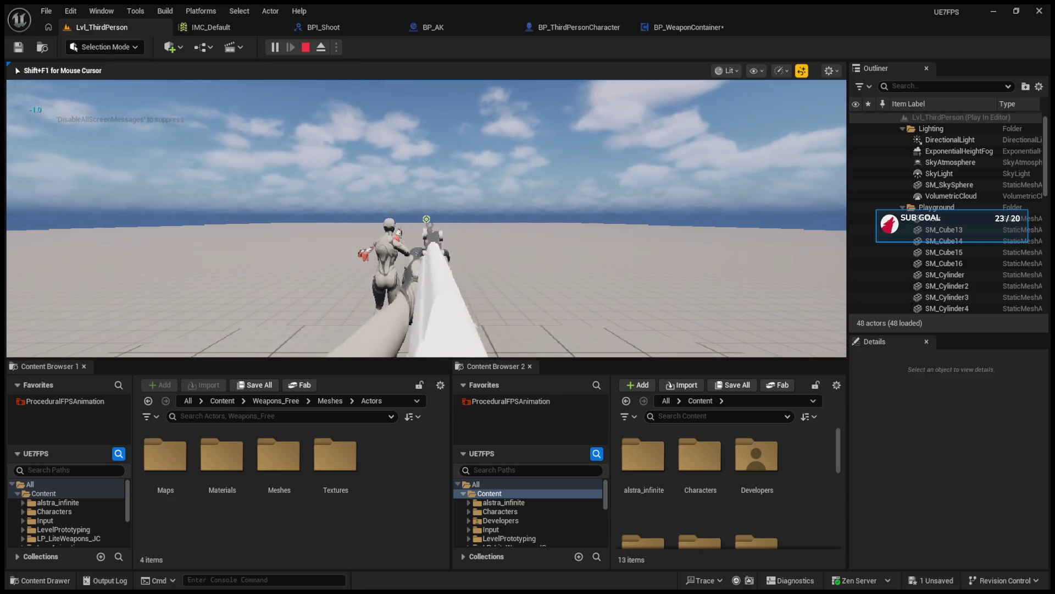
key(Escape)
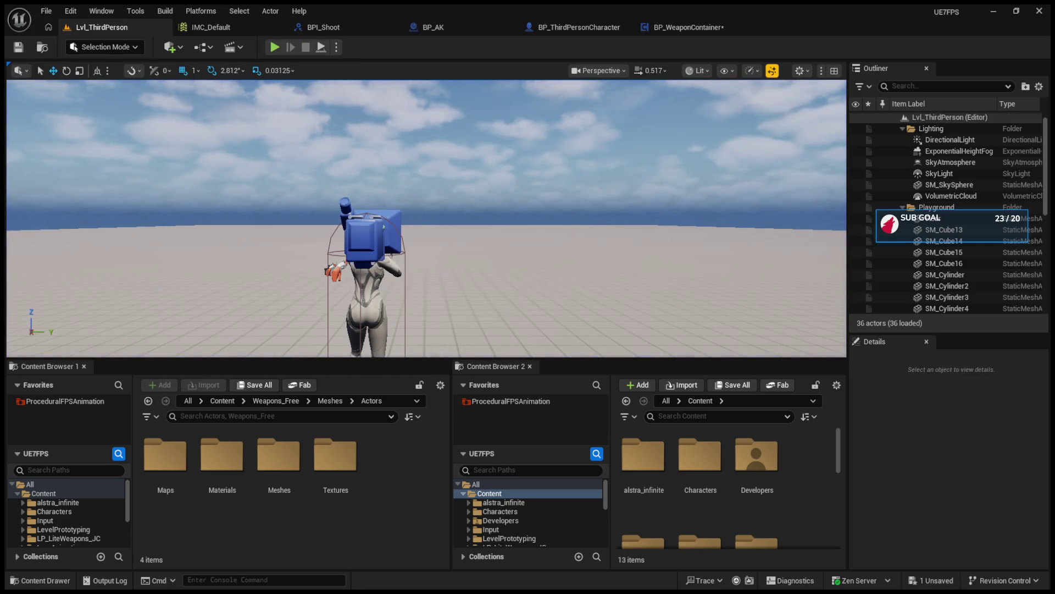
click(681, 28)
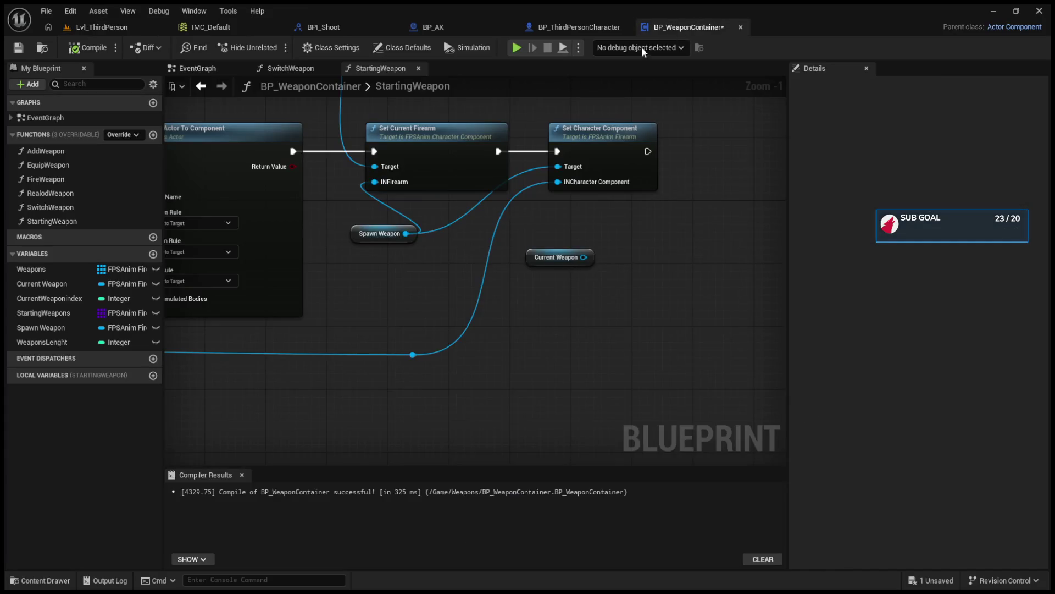
In BP_AK's EventGraph, drag the Full Auto and Event Shoot nodes further to the right.
click(433, 28)
scroll(291, 311, up, 2)
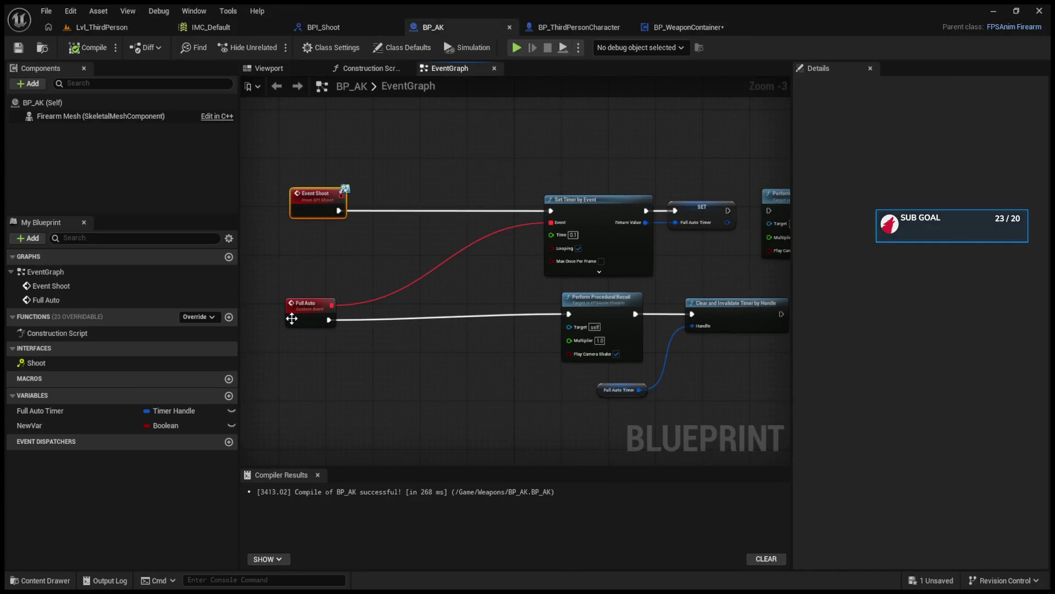
mouse_move(292, 311)
mouse_down()
mouse_move(525, 299)
mouse_move(437, 300)
mouse_up()
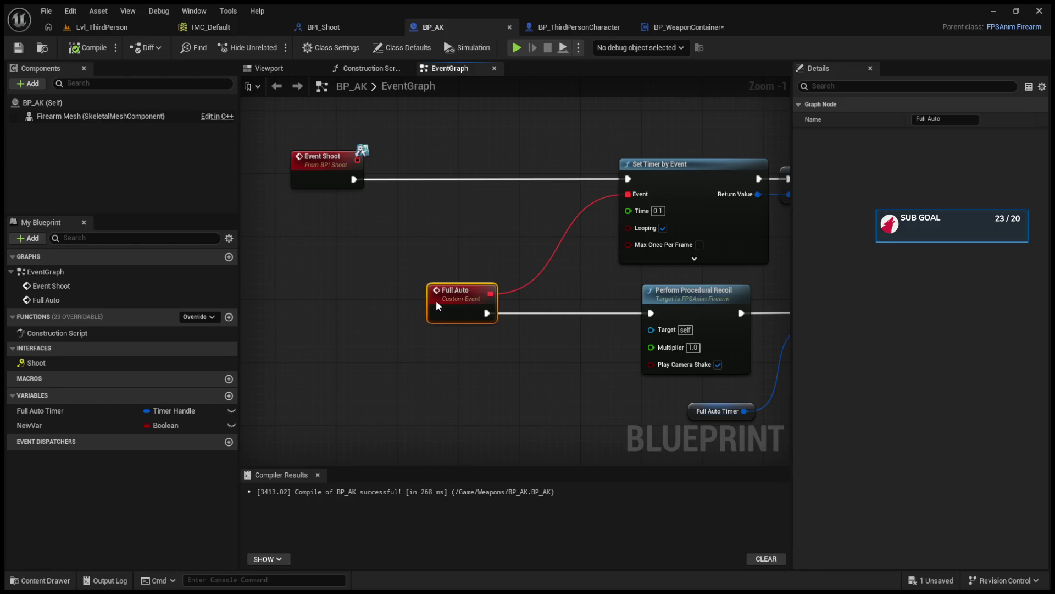
drag(719, 294, 486, 294)
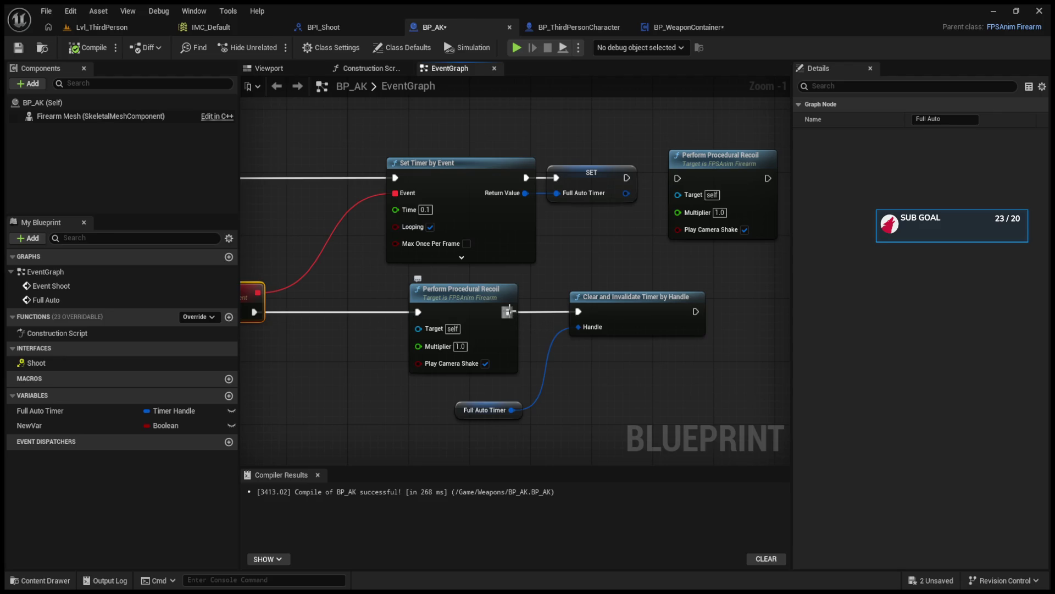
drag(296, 201, 502, 244)
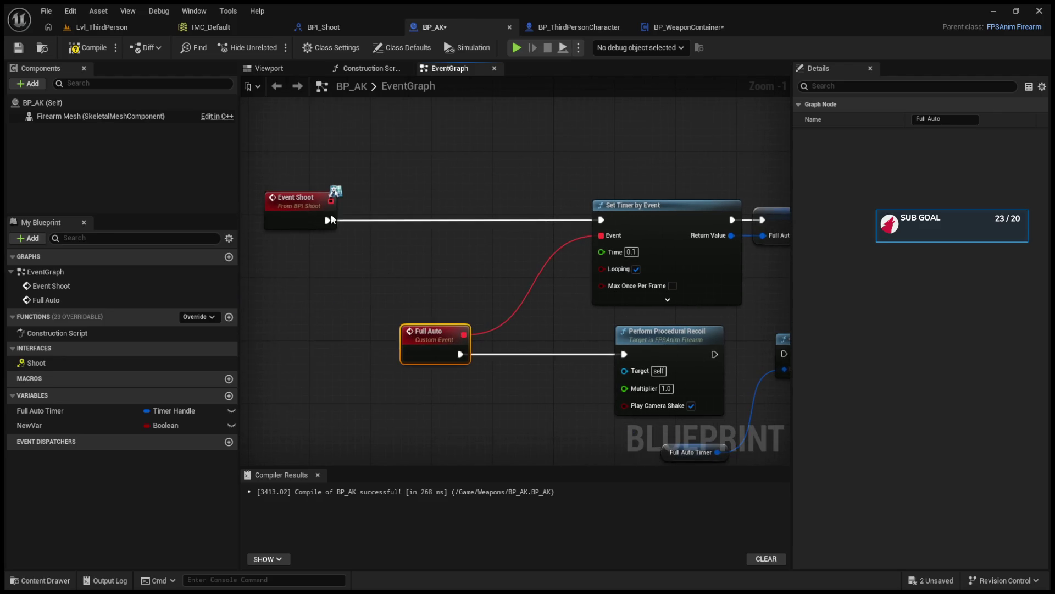
mouse_move(296, 202)
mouse_down()
mouse_move(425, 206)
mouse_move(371, 202)
mouse_up()
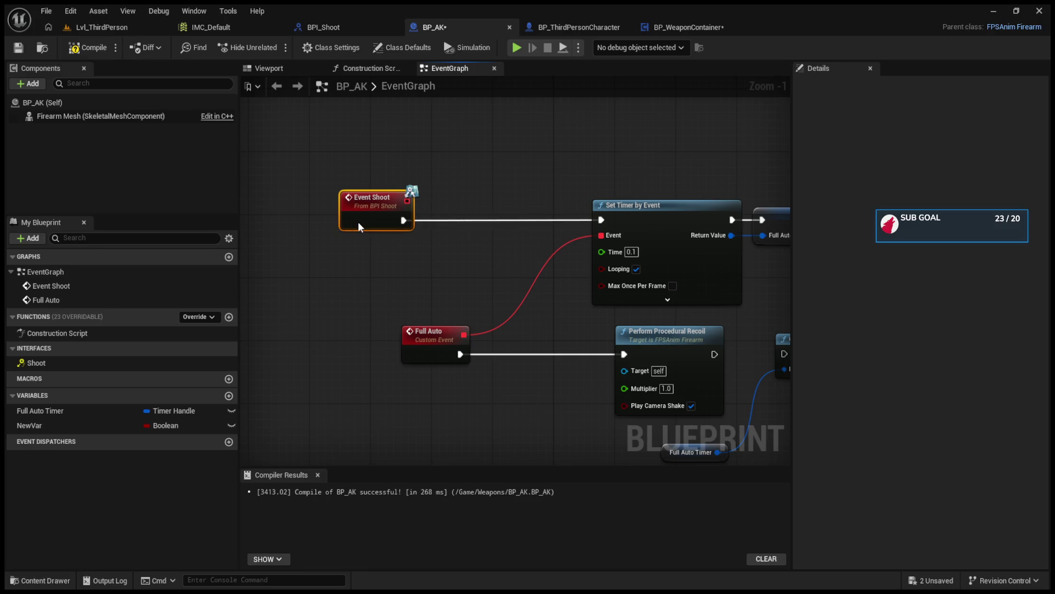
Add Total Ammo and Current Ammo variables to BP_AK and compile.
click(226, 396)
key(BackSpace)
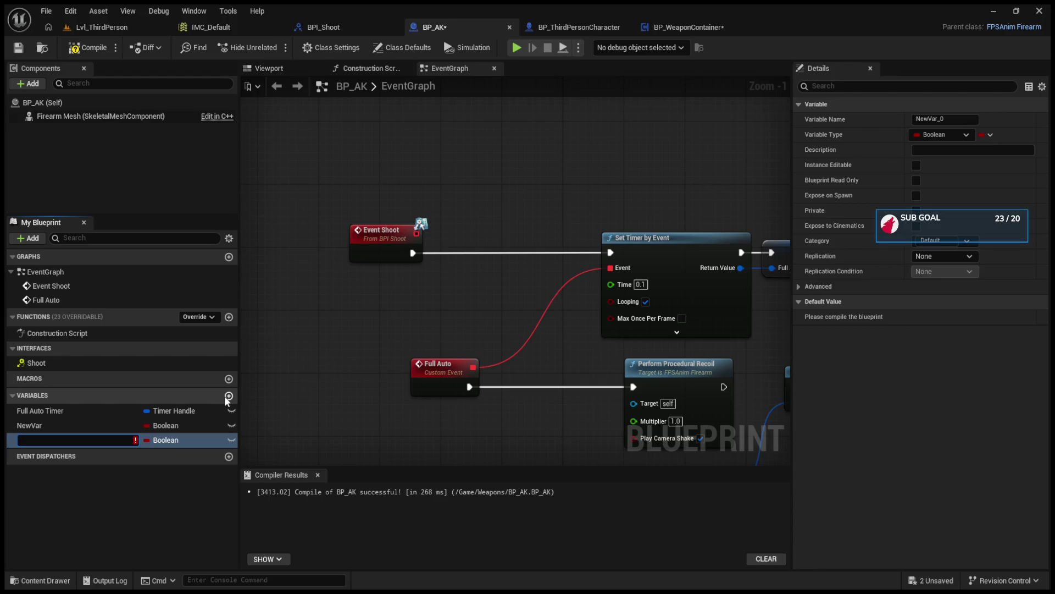
text(Total)
text( Ammo)
key(Return)
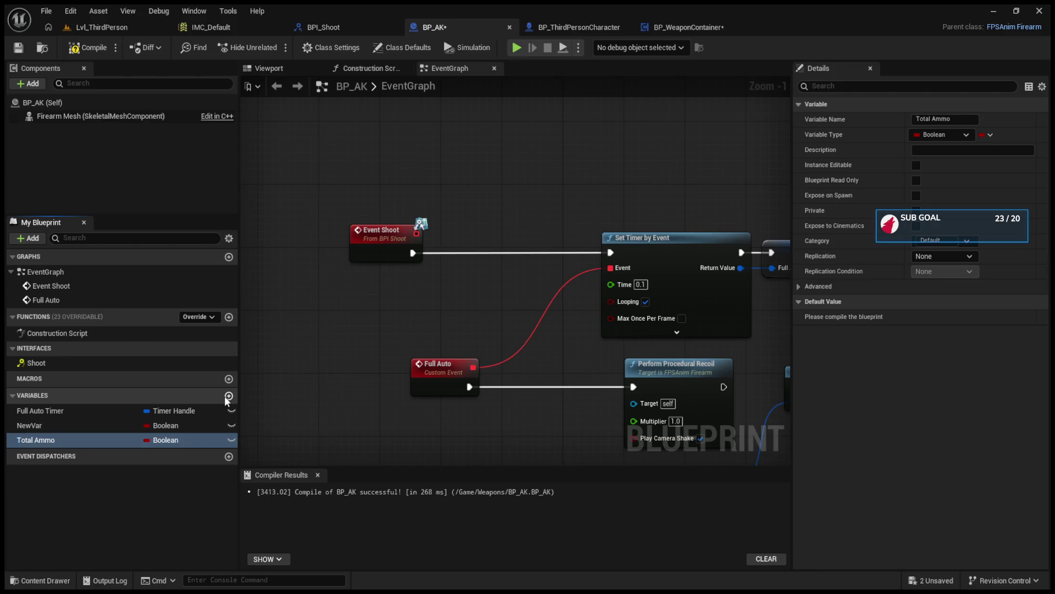
click(225, 397)
text(Curren)
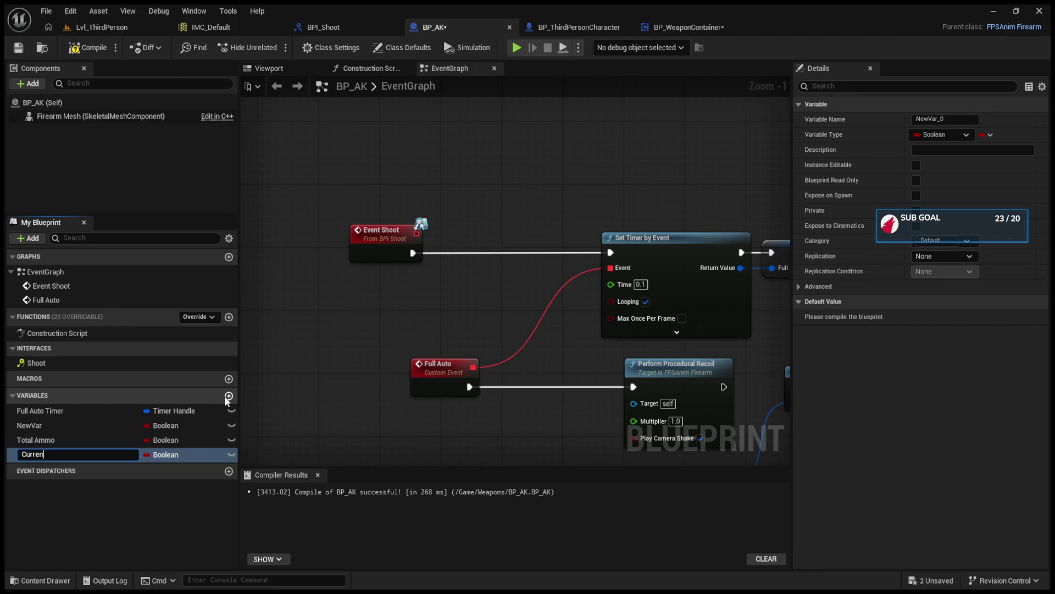
text(t Ammo)
key(Return)
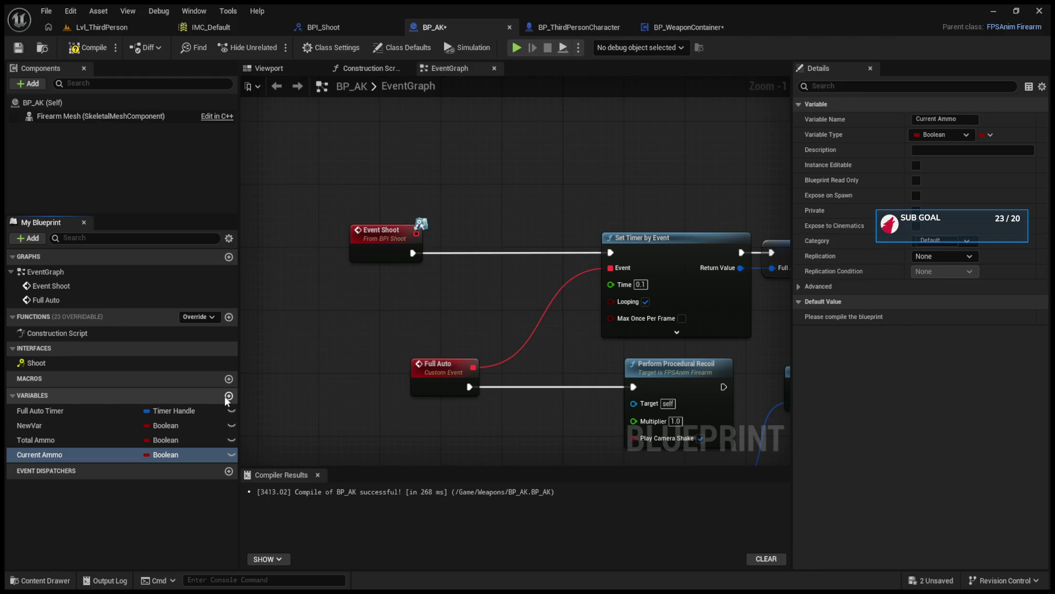
click(99, 51)
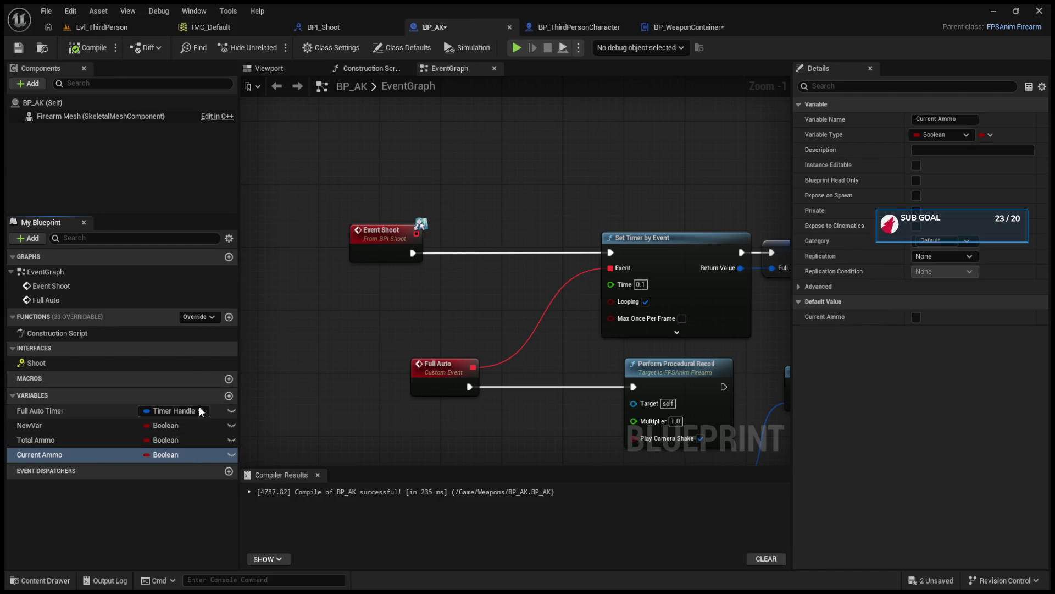
Add a CanShoot variable and set Total Ammo's type to Integer.
click(230, 401)
text(C)
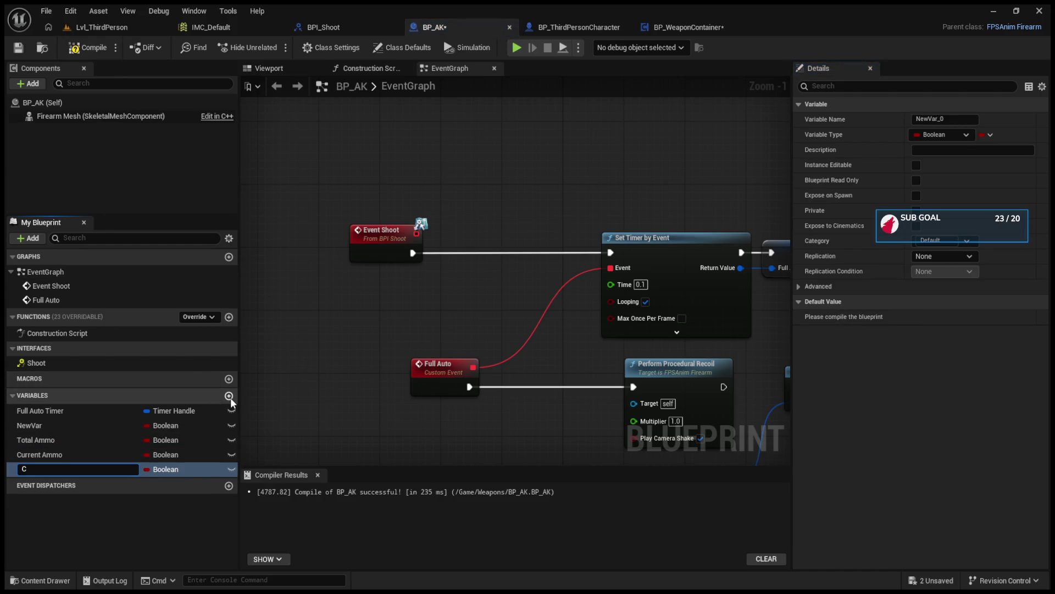
text(anShoot)
key(Return)
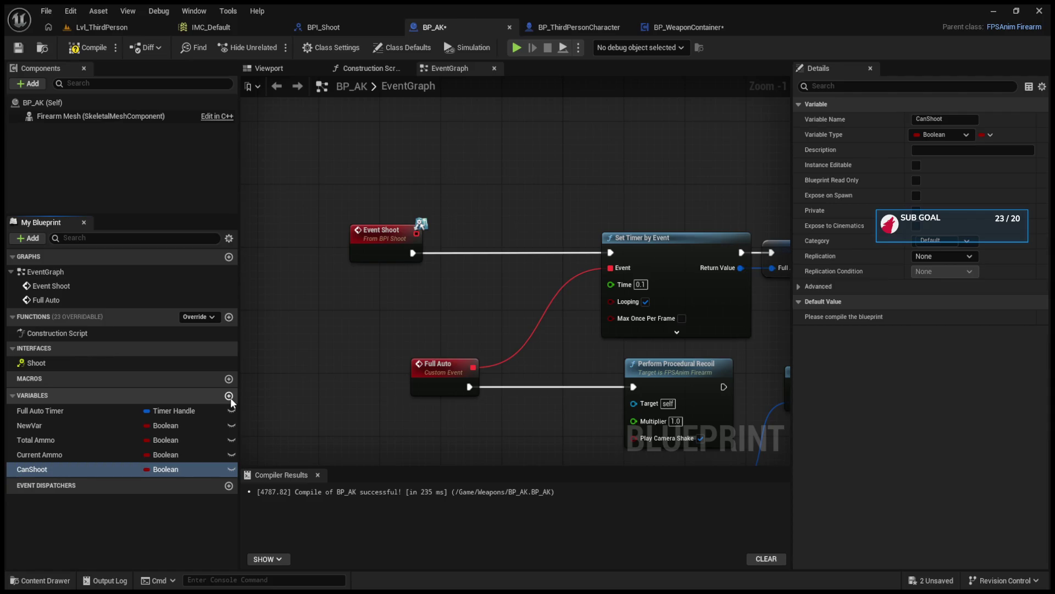
click(164, 440)
click(175, 453)
scroll(375, 349, down, 2)
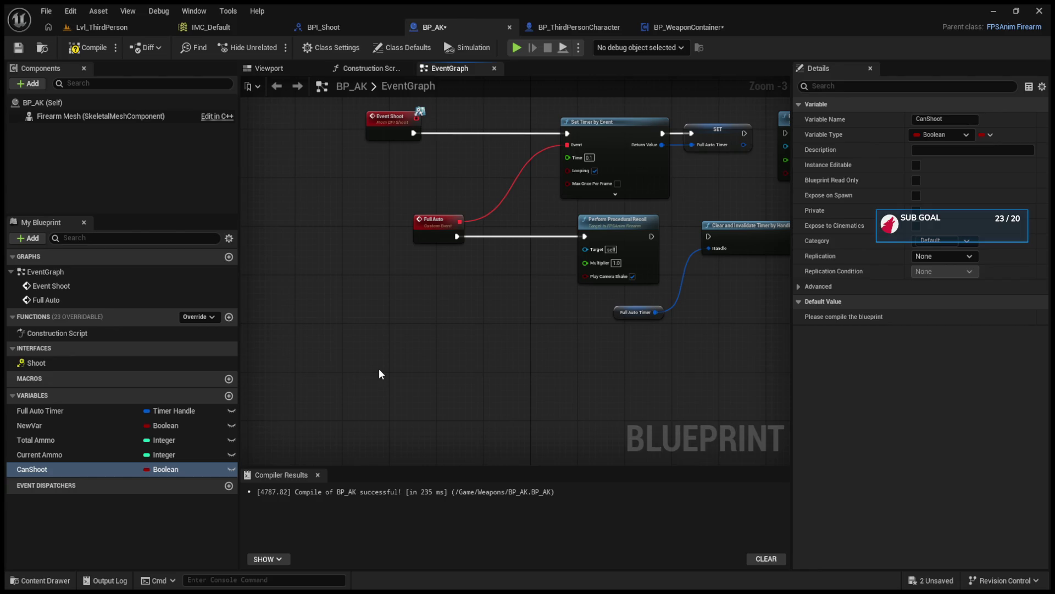
Paste an IA_Reload input event node into BP_AK's graph, then delete it.
key(ctrl+v)
drag(396, 374, 378, 337)
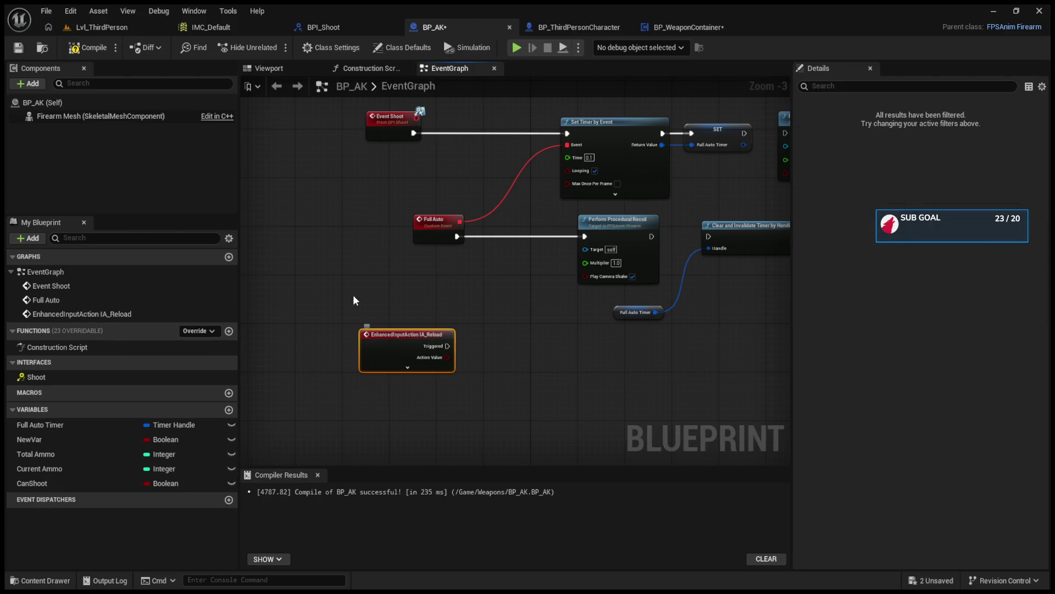
key(Delete)
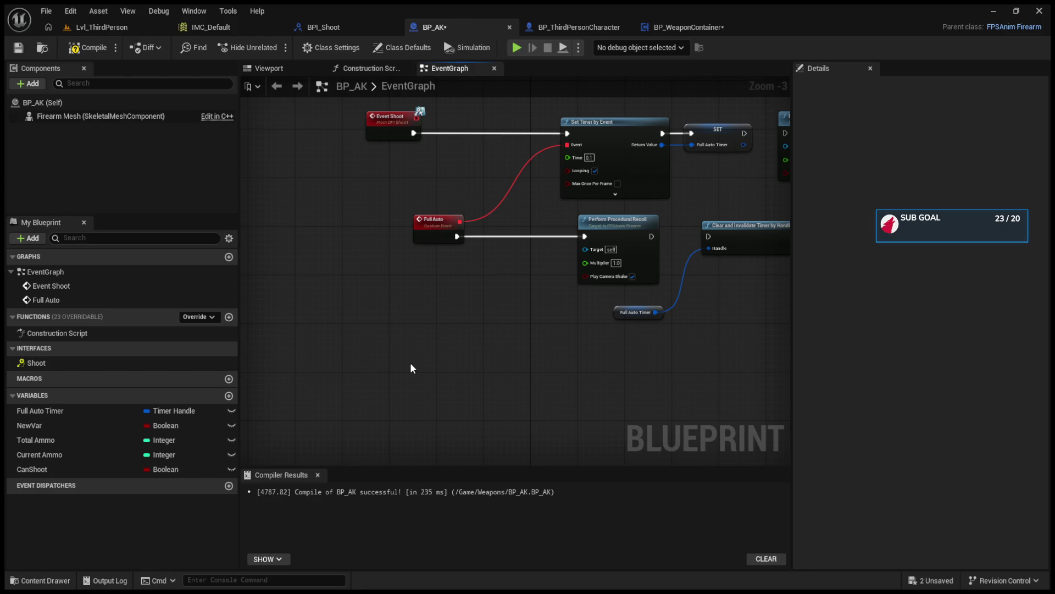
Add a custom event named Reload to BP_AK's EventGraph, then go to BP_WeaponContainer.
right_click(410, 368)
text(custom event)
key(Return)
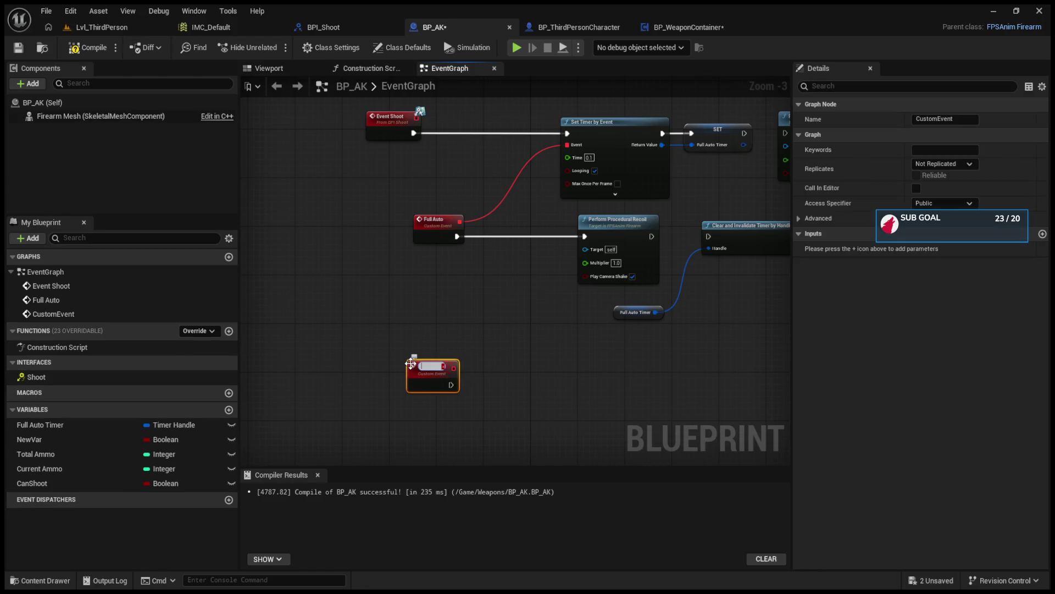
text(ad)
key(Return)
mouse_move(413, 365)
mouse_down()
mouse_move(362, 308)
mouse_move(426, 311)
mouse_move(398, 292)
mouse_up()
drag(397, 141, 405, 272)
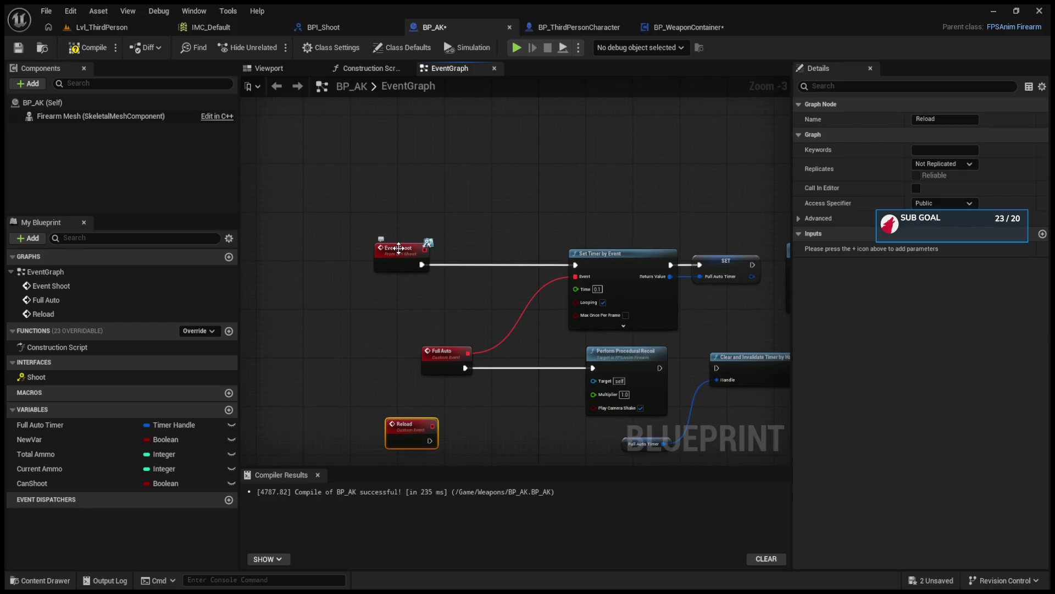
click(675, 28)
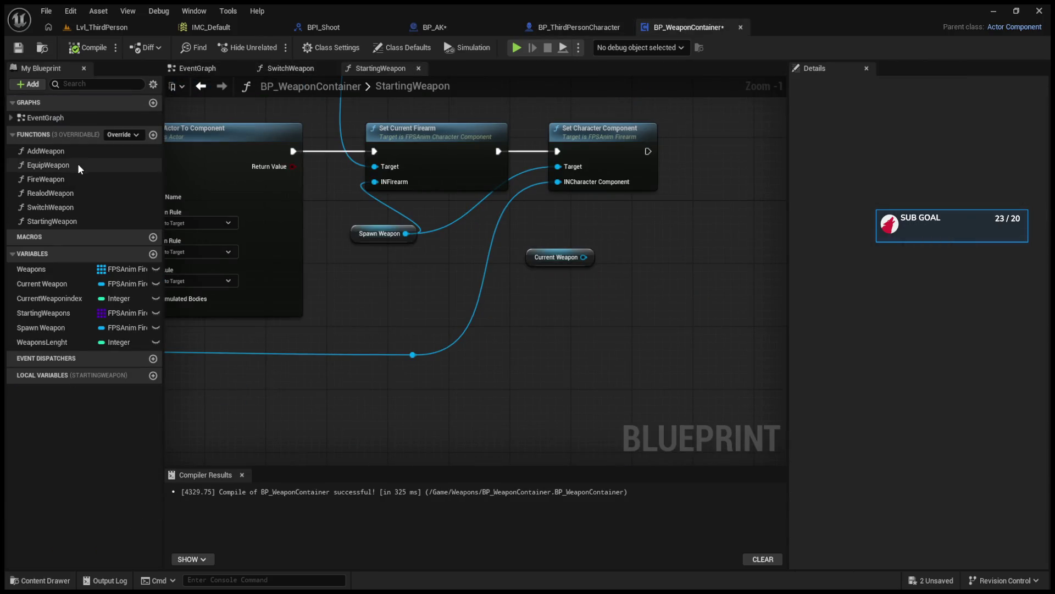
In FireWeapon, add a Current Weapon getter, wire the entry's execution into Shoot, and compile.
double_click(76, 179)
drag(471, 280, 261, 271)
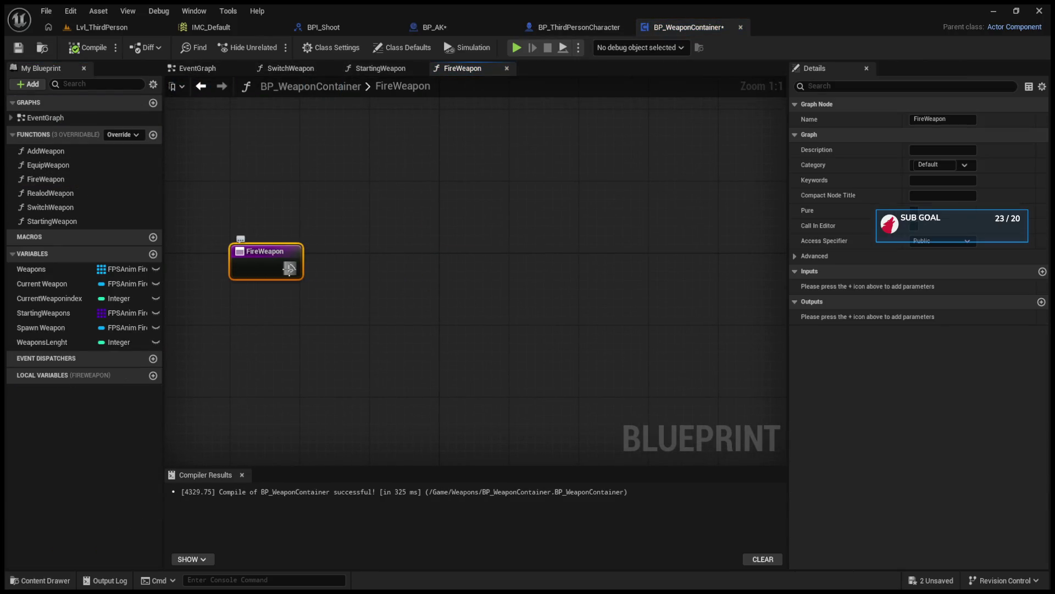
mouse_move(54, 282)
mouse_down()
mouse_move(259, 312)
mouse_move(292, 330)
mouse_move(388, 249)
mouse_up()
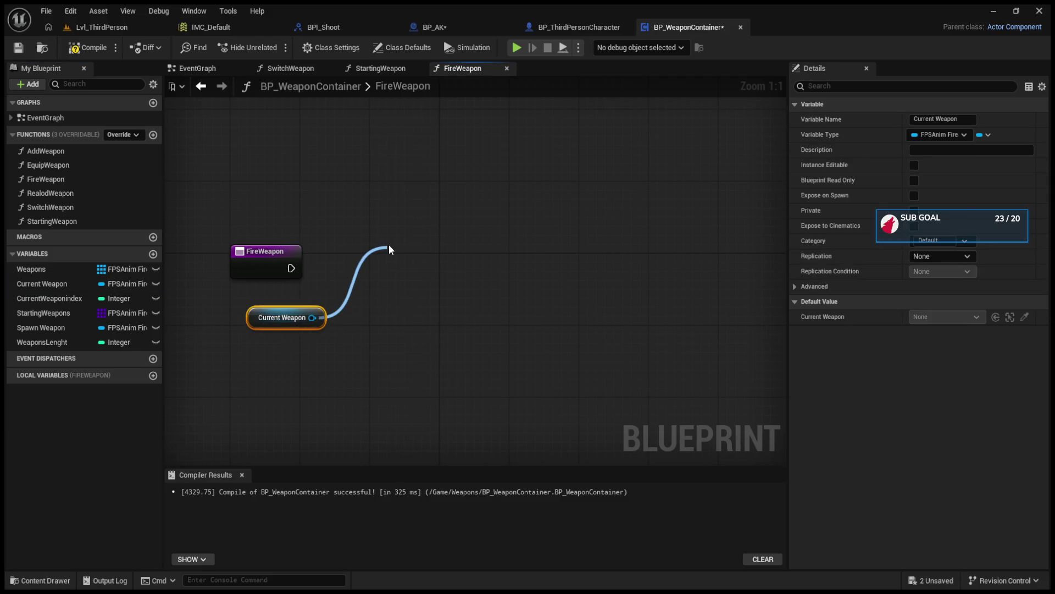
mouse_move(292, 268)
mouse_down()
mouse_move(388, 278)
mouse_move(414, 267)
mouse_up()
click(90, 48)
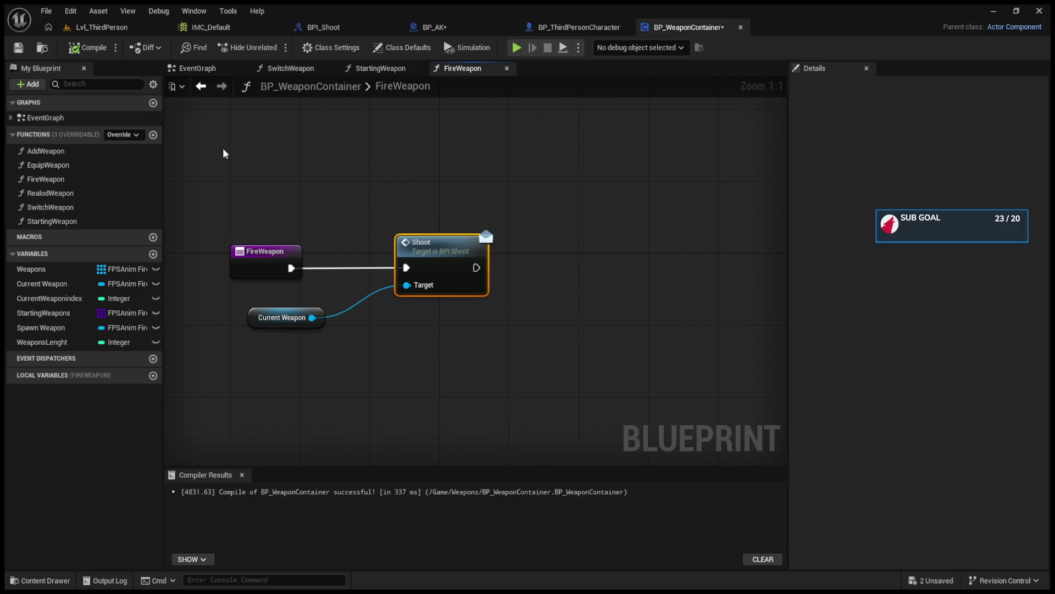
mouse_move(430, 259)
mouse_down()
mouse_move(499, 267)
mouse_move(582, 255)
mouse_move(549, 242)
mouse_move(357, 250)
mouse_move(488, 251)
mouse_up()
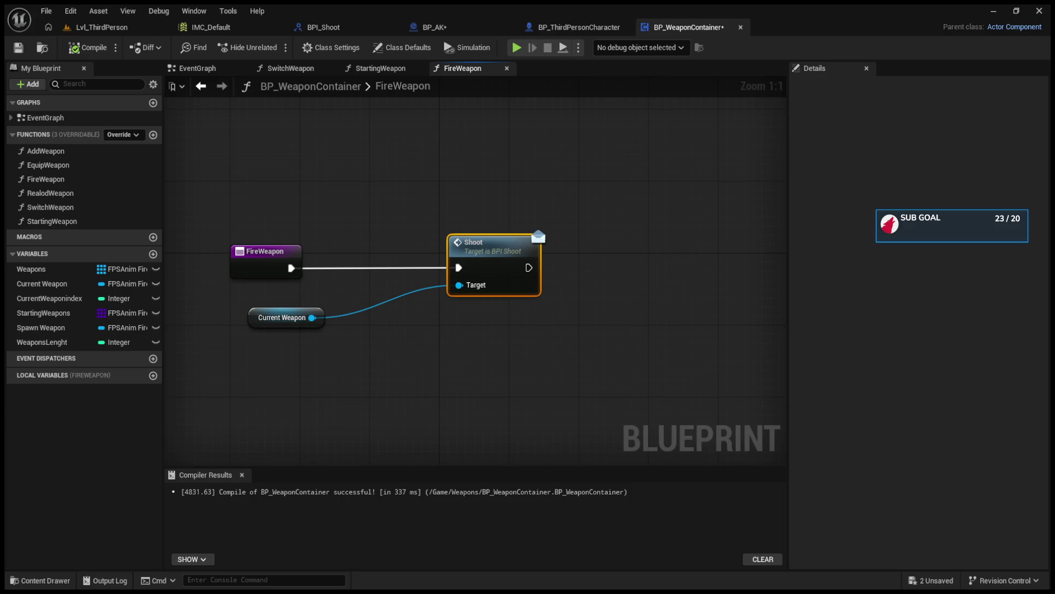
Add an Is Valid check on Current Weapon, route FireWeapon's execution through it into Shoot, and compile.
drag(312, 317, 343, 278)
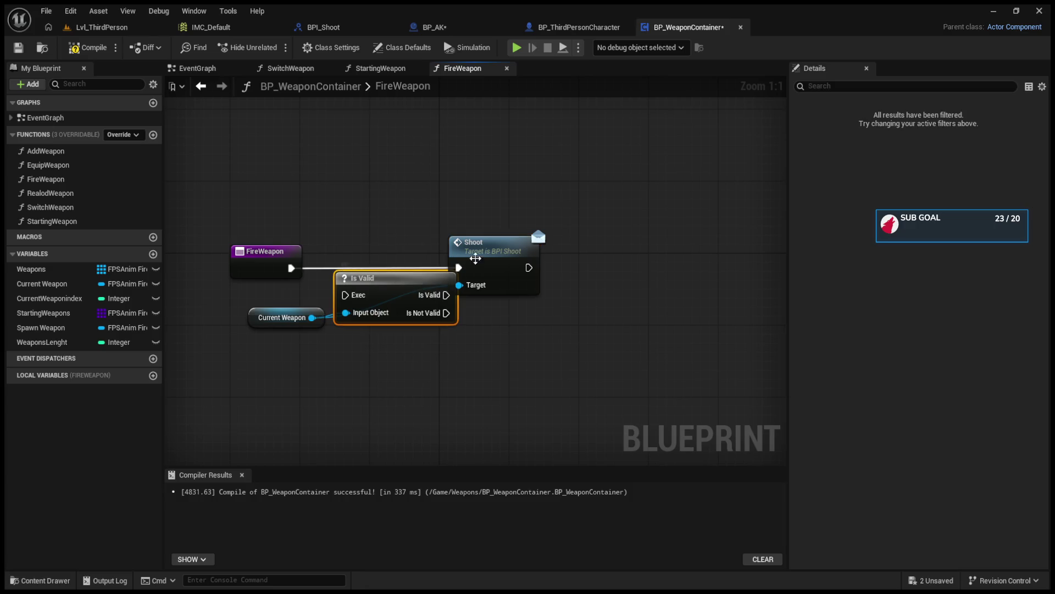
mouse_move(292, 268)
mouse_down()
mouse_move(345, 277)
mouse_move(389, 253)
mouse_move(455, 275)
mouse_move(546, 277)
mouse_up()
drag(572, 275, 554, 266)
click(88, 47)
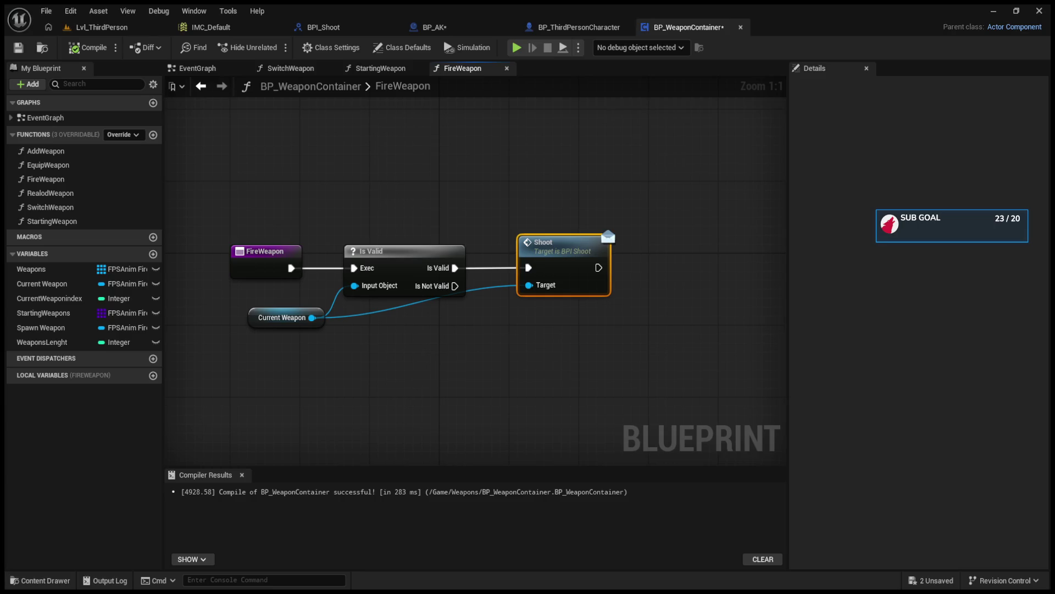
Open the RealodWeapon function and add a Current Weapon getter to it.
click(97, 193)
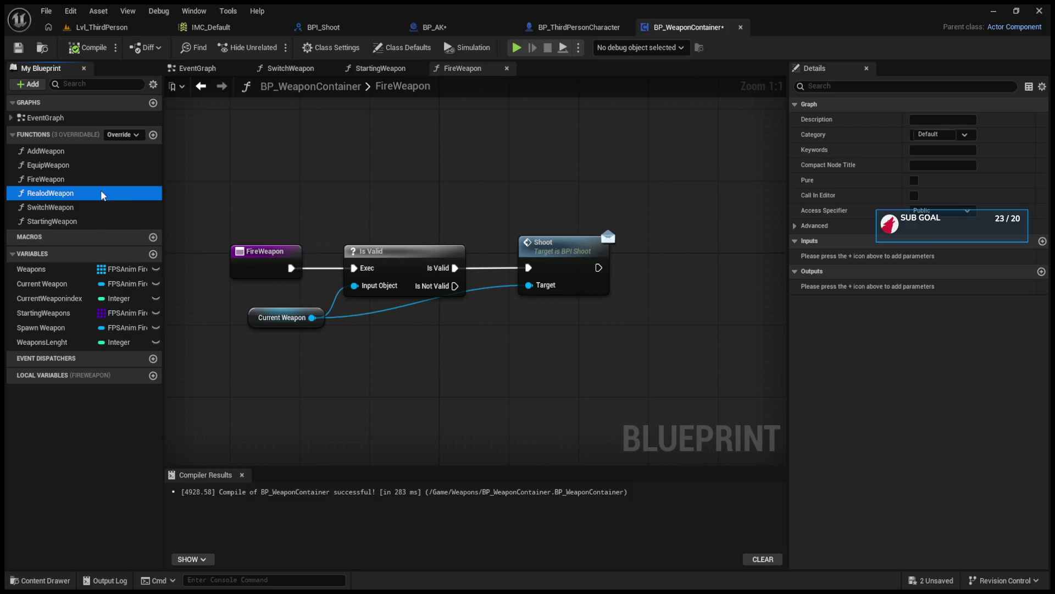
double_click(101, 191)
mouse_move(54, 283)
mouse_down()
mouse_move(475, 332)
mouse_move(523, 354)
mouse_move(473, 330)
mouse_move(579, 292)
mouse_up()
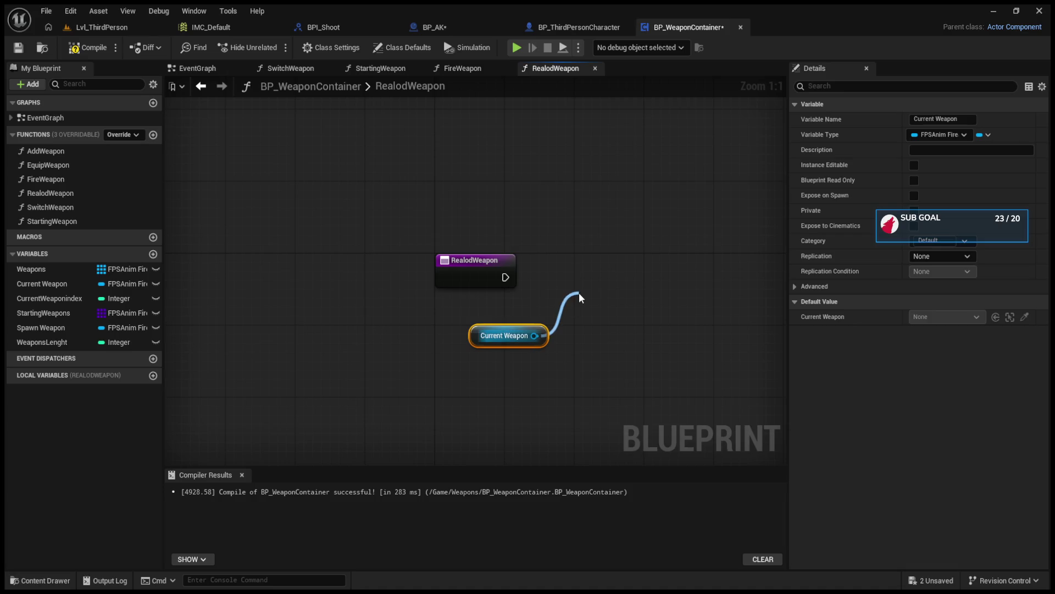
Compile BP_AK, then return to BP_WeaponContainer's FireWeapon graph.
mouse_move(579, 292)
mouse_down()
mouse_move(519, 5)
mouse_move(476, 28)
mouse_move(506, 233)
mouse_move(500, 120)
mouse_up()
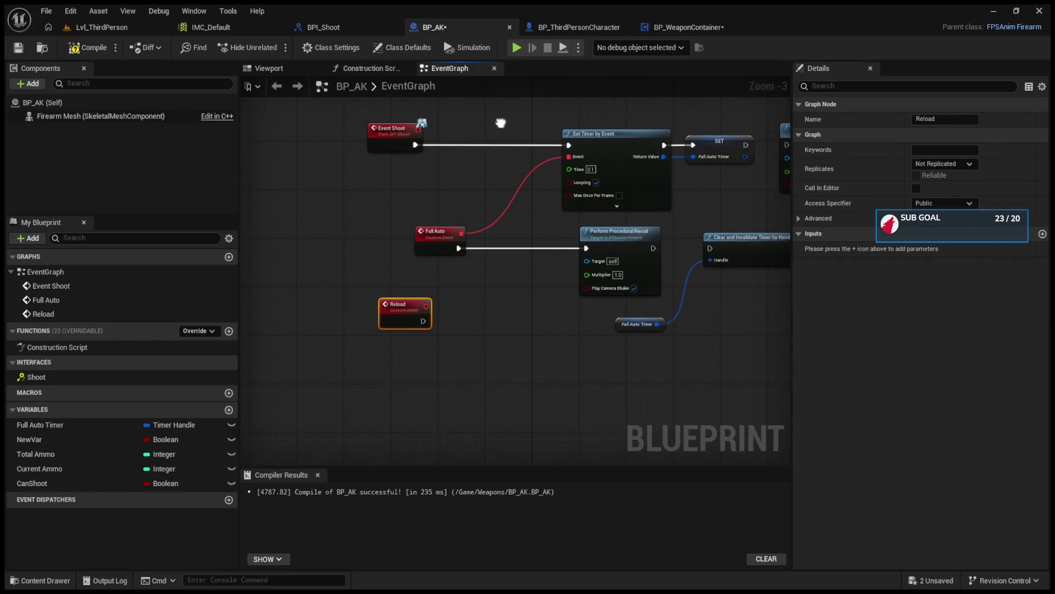
click(398, 389)
key(F7)
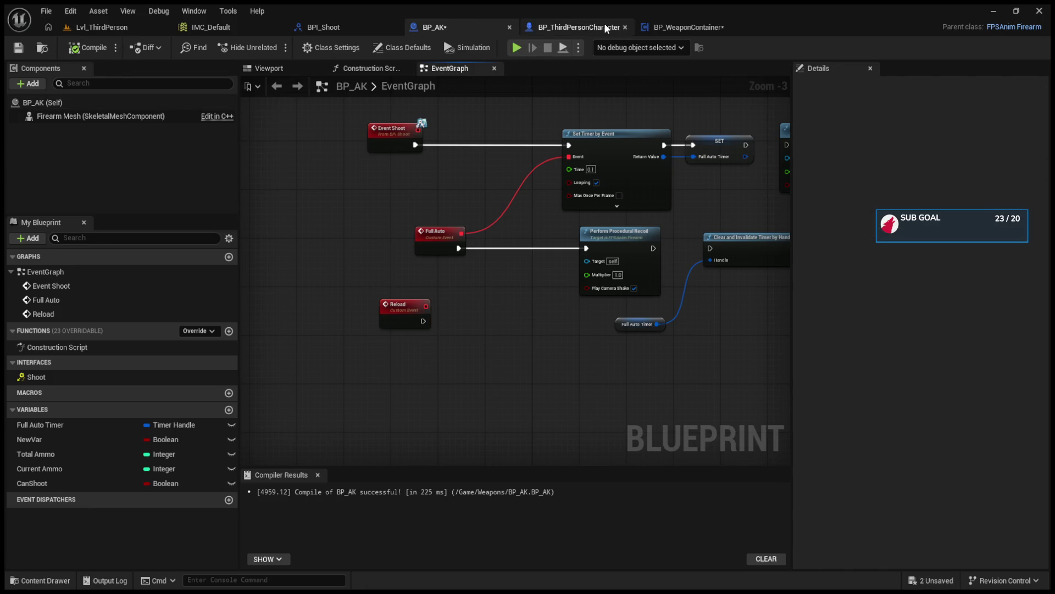
click(605, 25)
click(671, 27)
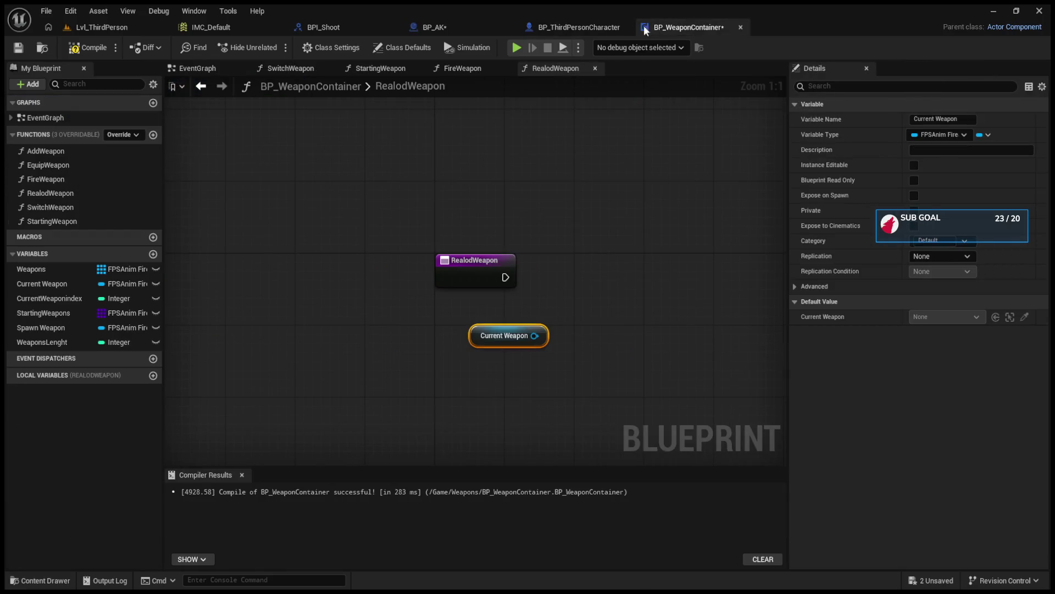
click(559, 27)
click(461, 27)
click(572, 26)
click(666, 24)
click(471, 69)
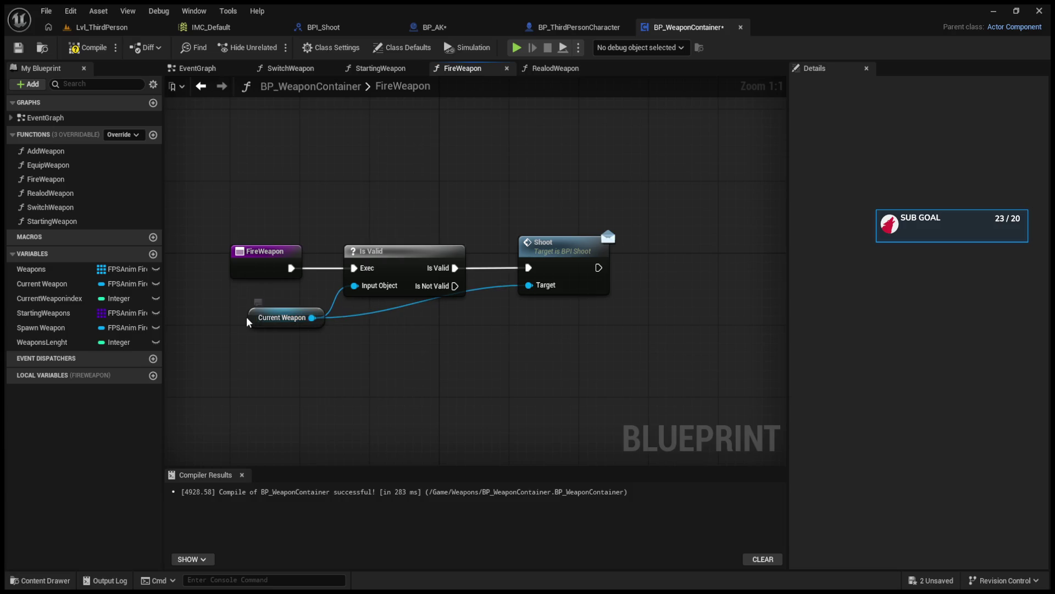
Move the Current Weapon getter down, reroute its wire to Shoot's Target below Shoot, and compile.
mouse_move(253, 317)
mouse_down()
mouse_move(225, 360)
mouse_move(223, 344)
mouse_up()
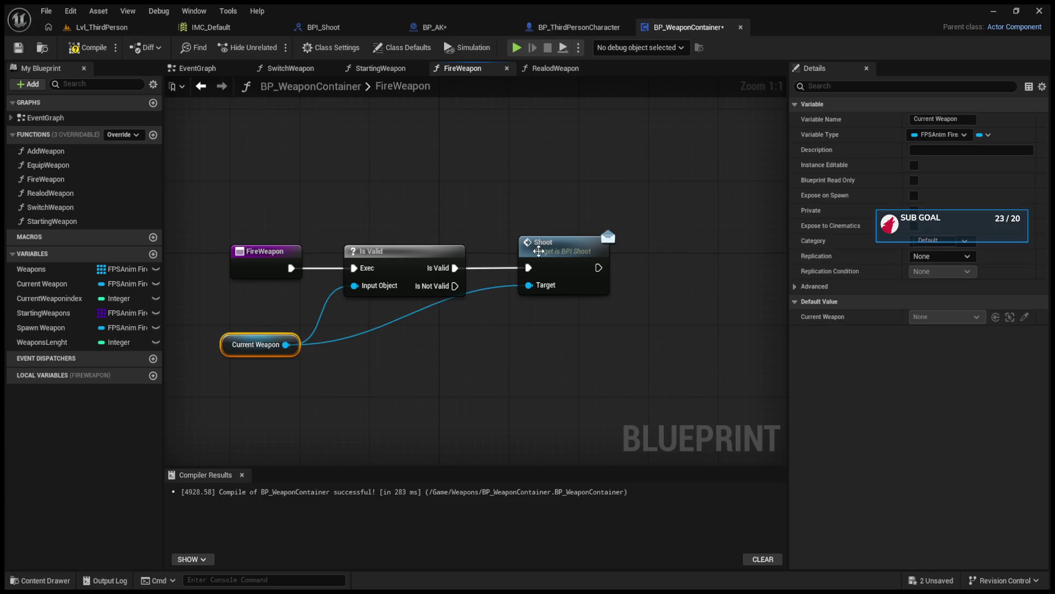
double_click(406, 316)
mouse_move(406, 316)
mouse_down()
mouse_move(408, 355)
mouse_move(505, 352)
mouse_up()
click(261, 344)
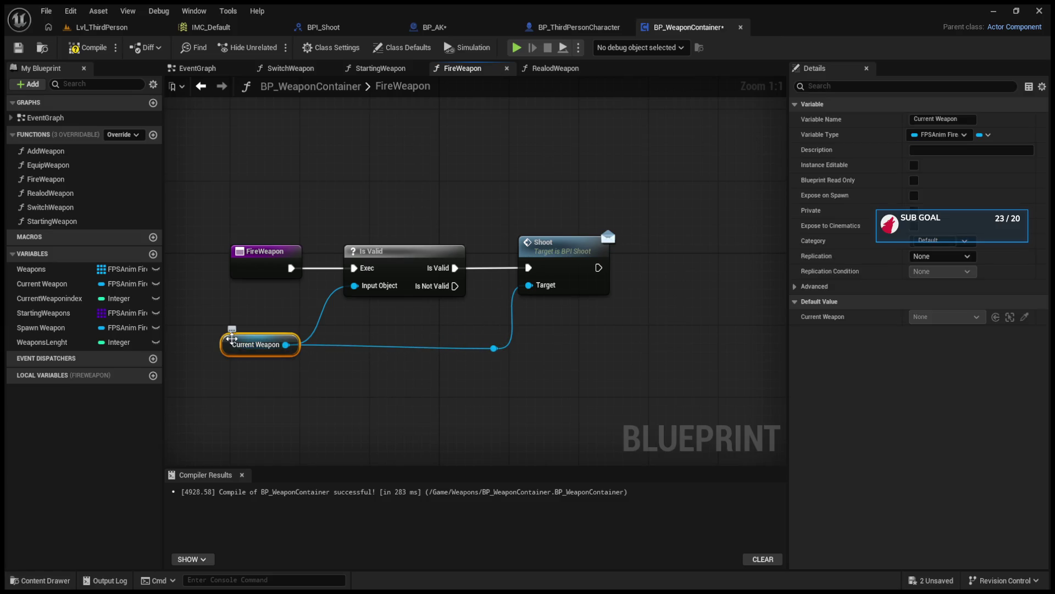
click(81, 50)
drag(286, 345, 398, 384)
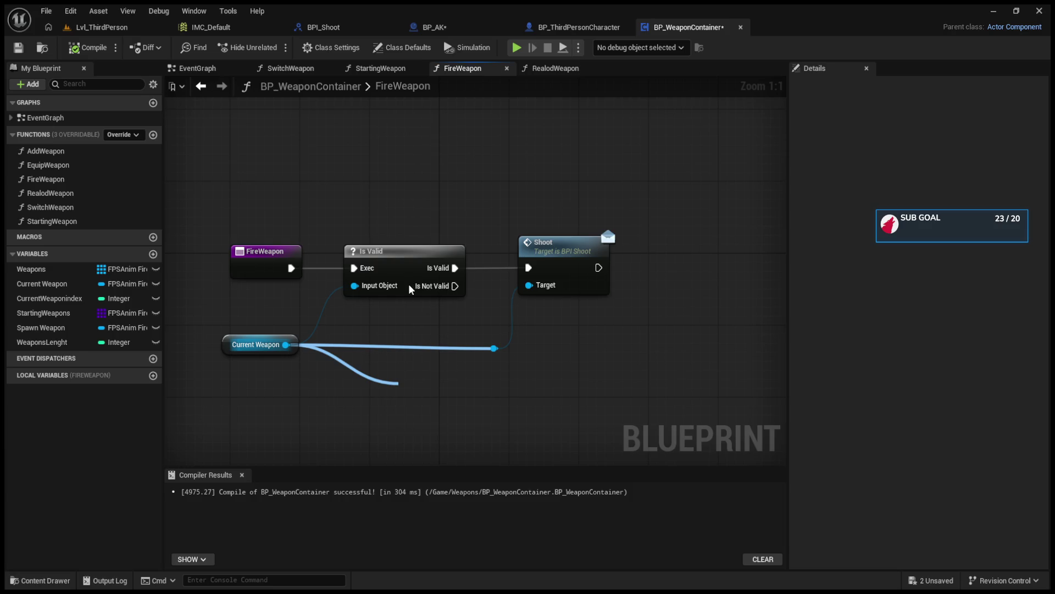
drag(398, 383, 285, 345)
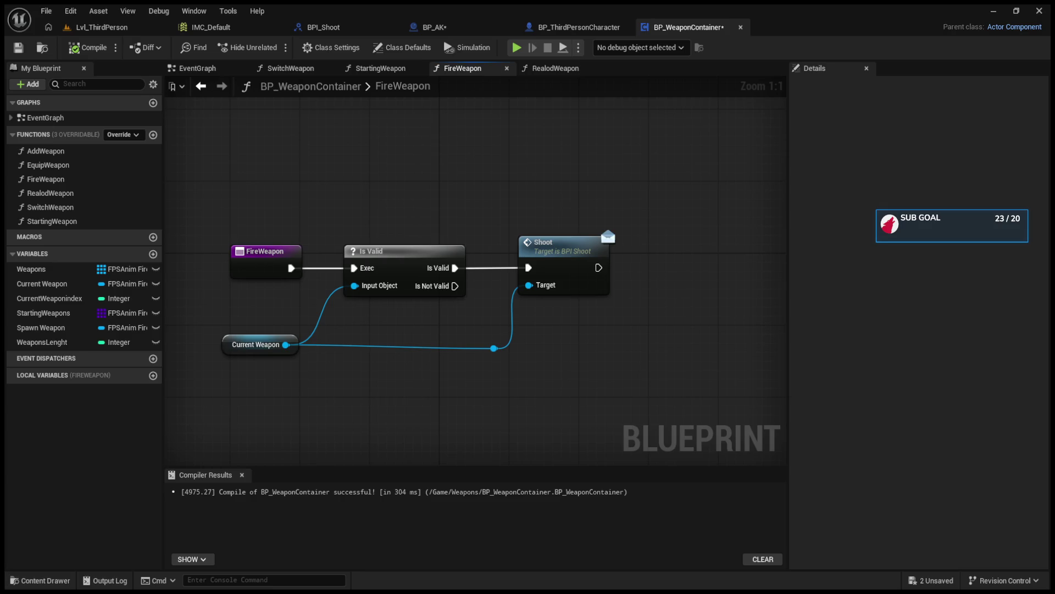